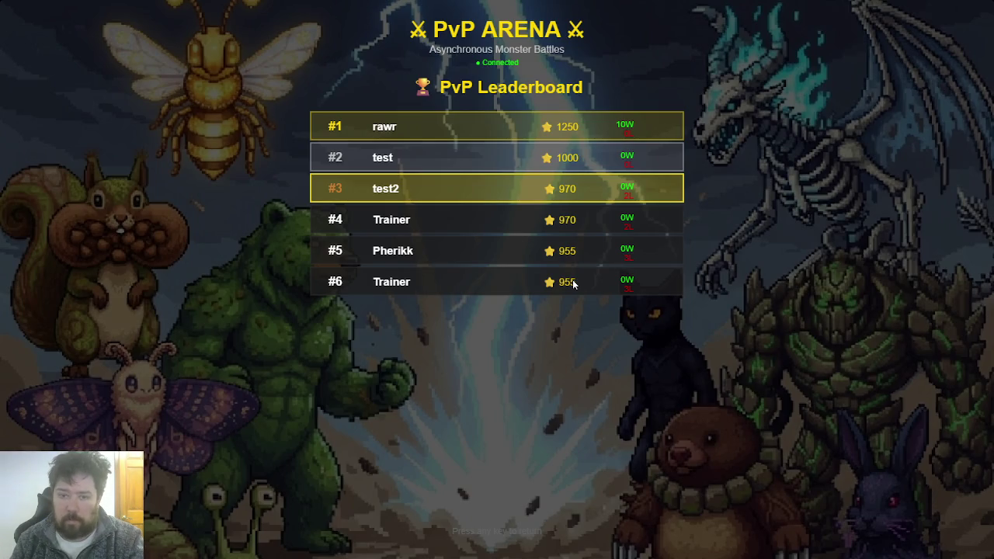
Step: Close the leaderboard and choose Exit Arena to return to the Greenleaf Village map
key(Down)
key(Escape)
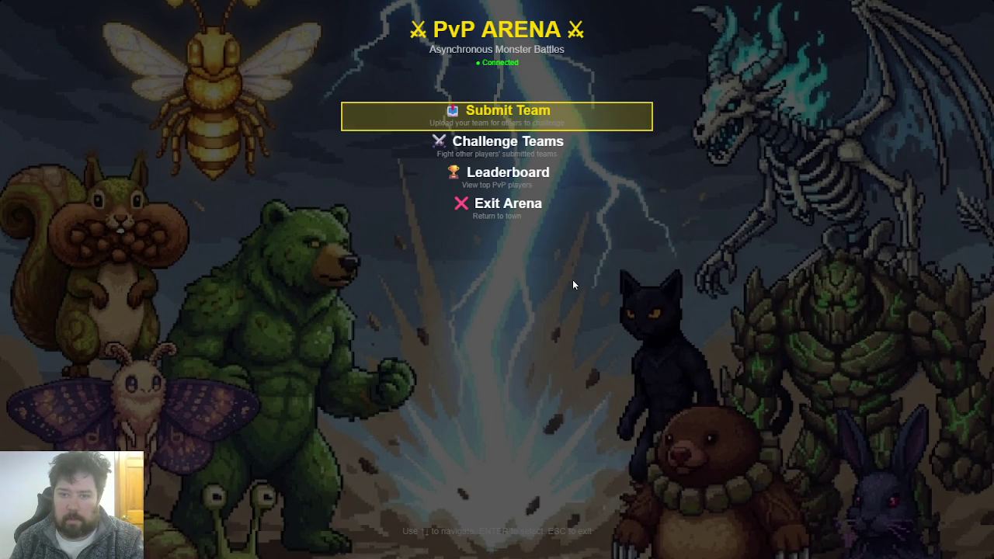
key(Down)
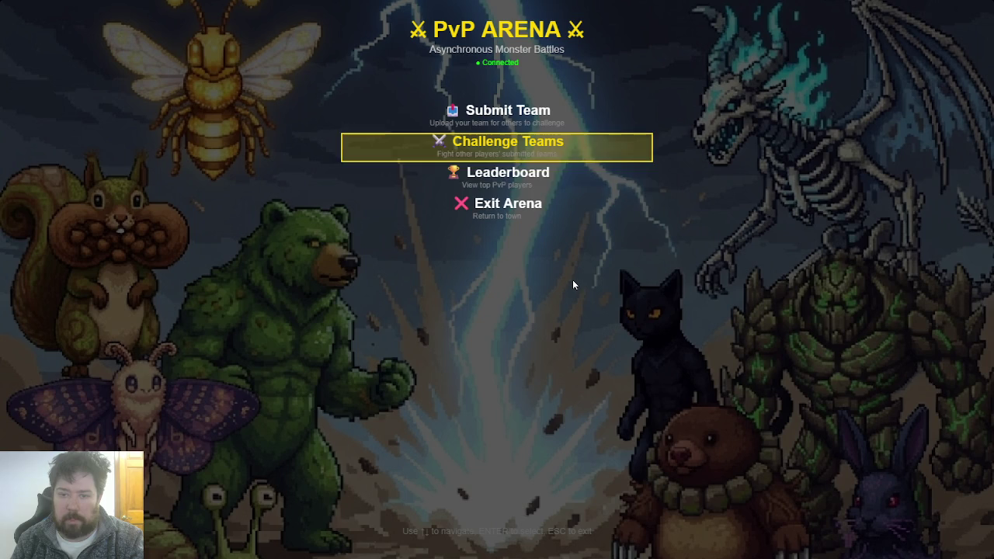
key(Down)
key(Down)
key(Return)
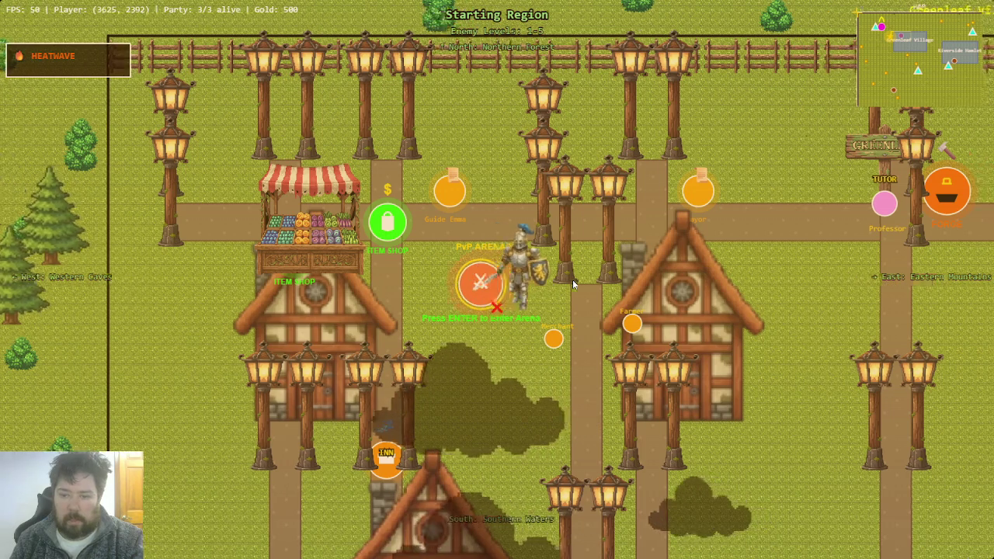
Step: Walk into Greenleaf Village and browse the village forge's item list
key(Right)
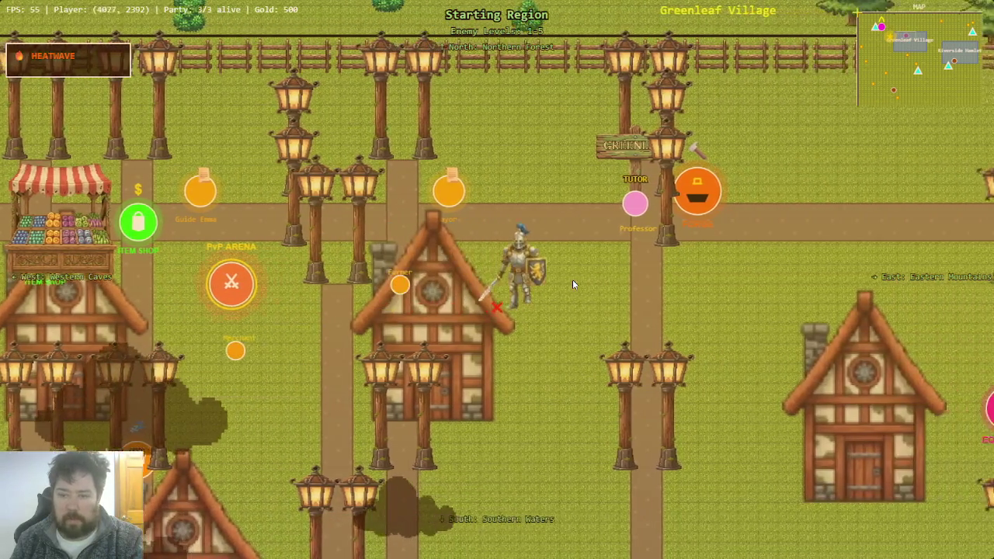
key(Right)
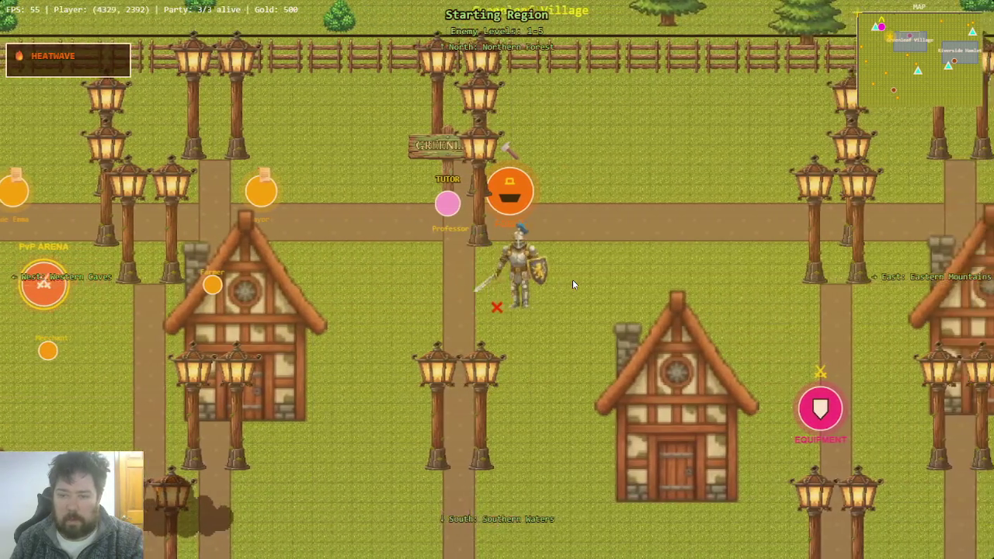
key(Up)
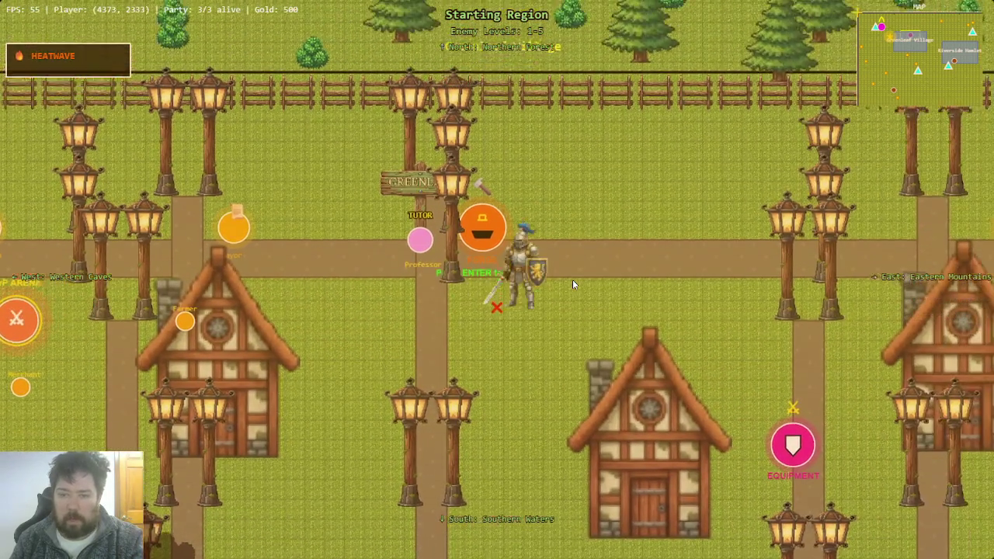
key(Return)
key(Down)
key(Escape)
Step: Walk to the Equipment Shop and browse its list down to the Iron Sword
key(Right)
key(Down)
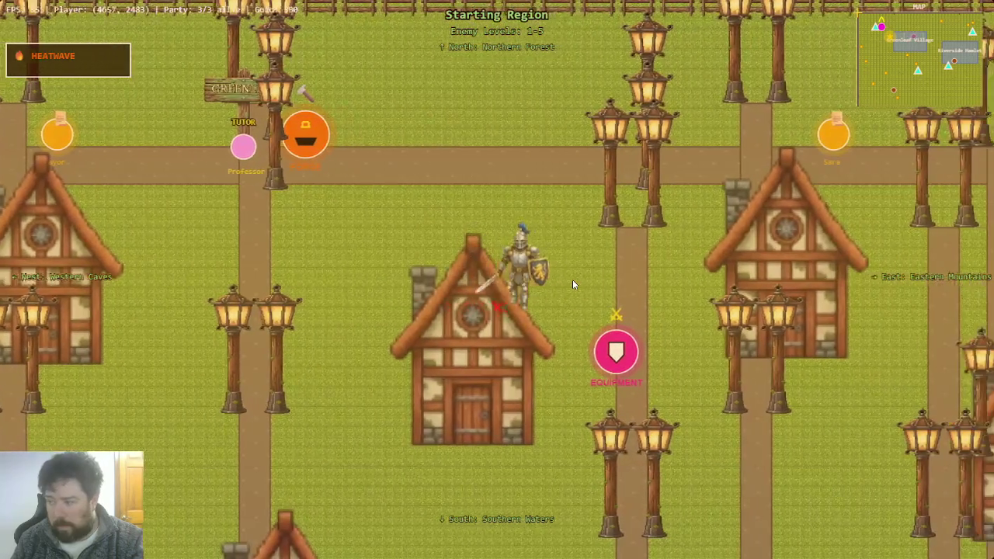
key(Right)
key(Down)
key(Return)
key(Down)
key(Down)
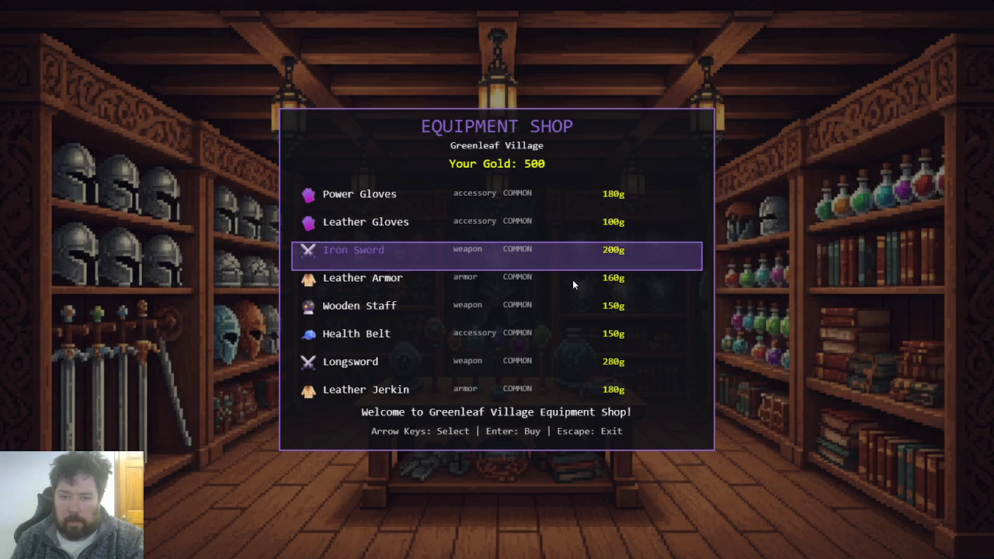
key(Escape)
Step: Walk back along the road to the Mayor and view the Tutorial Basics quest offer
key(Down)
key(Up)
key(Left)
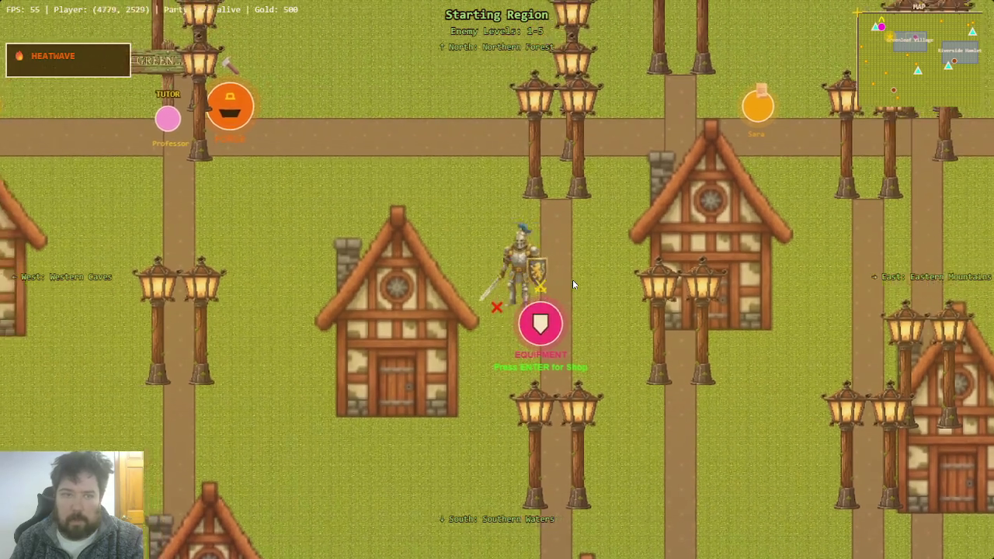
key(Left)
key(Up)
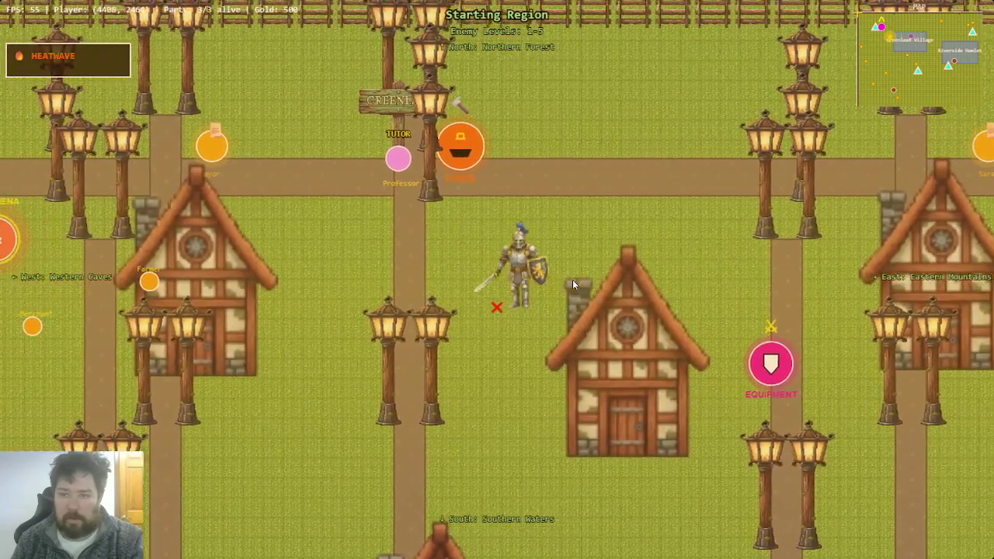
key(Left)
key(Up)
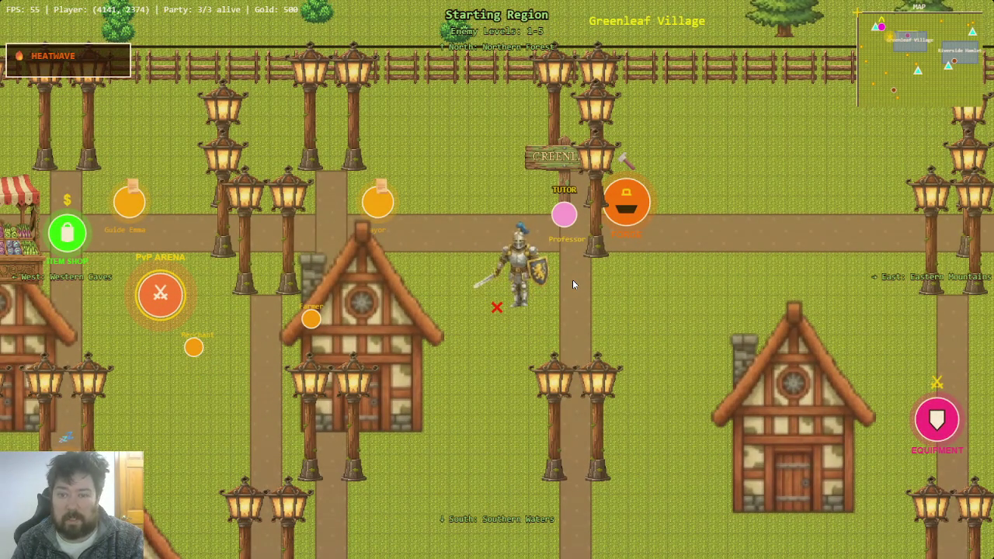
key(Up)
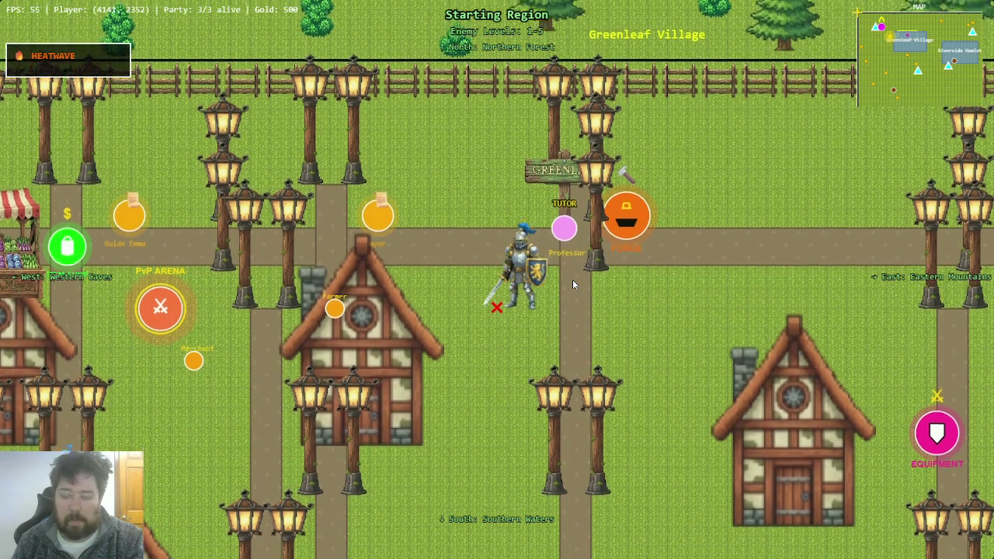
key(Up)
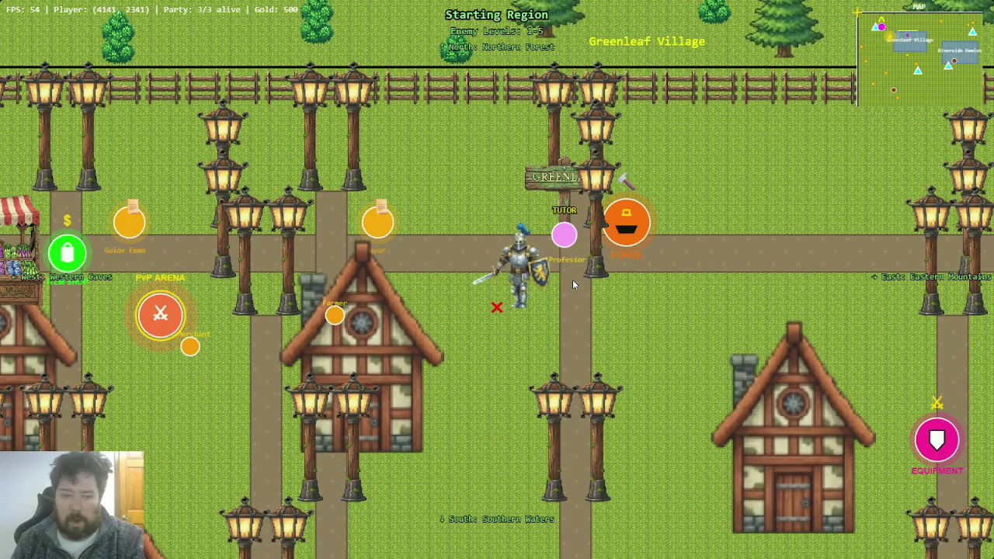
key(Right)
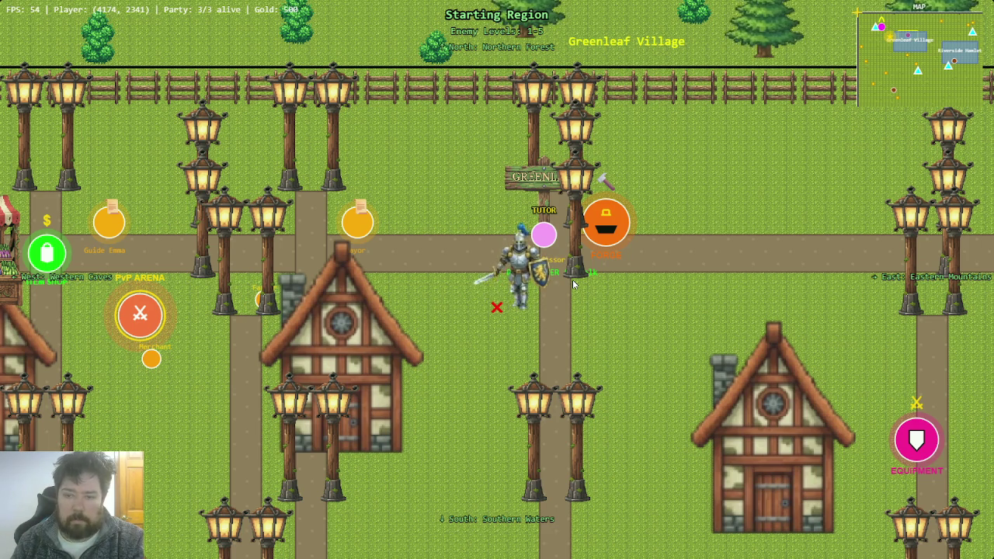
key(a)
key(w)
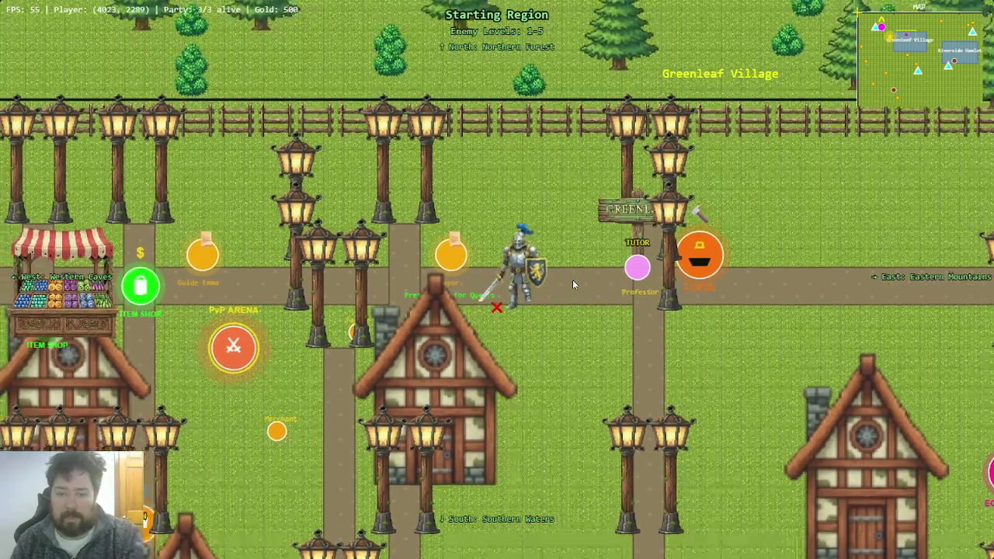
key(e)
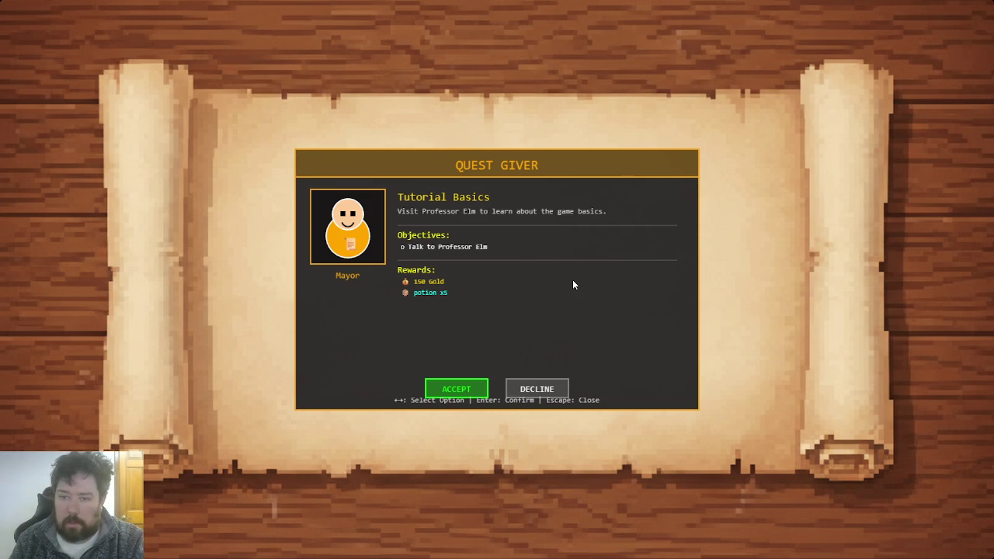
key(Return)
key(d)
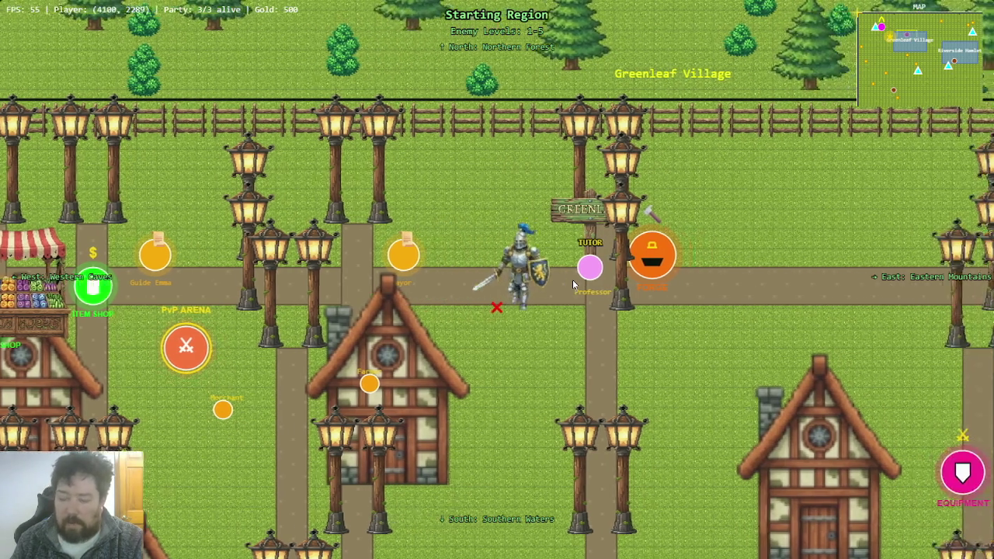
key(s)
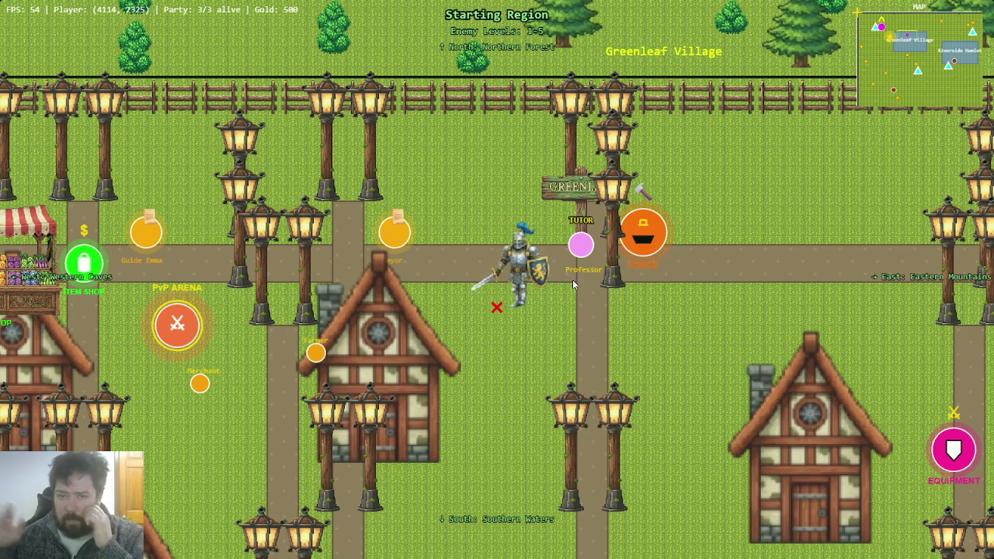
Step: Walk north into the Northern Forest, head west, and enable random encounters
key(w)
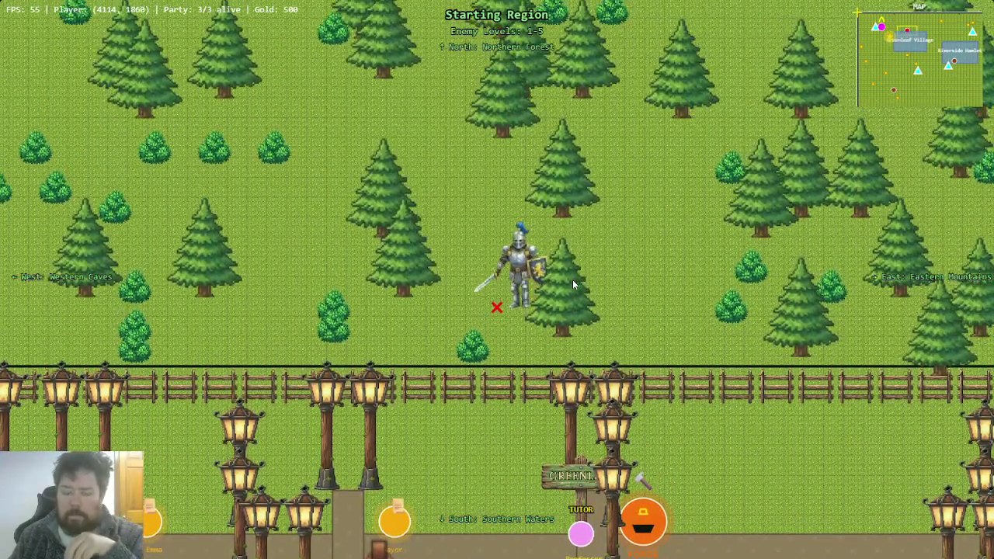
key(w)
key(a)
key(w)
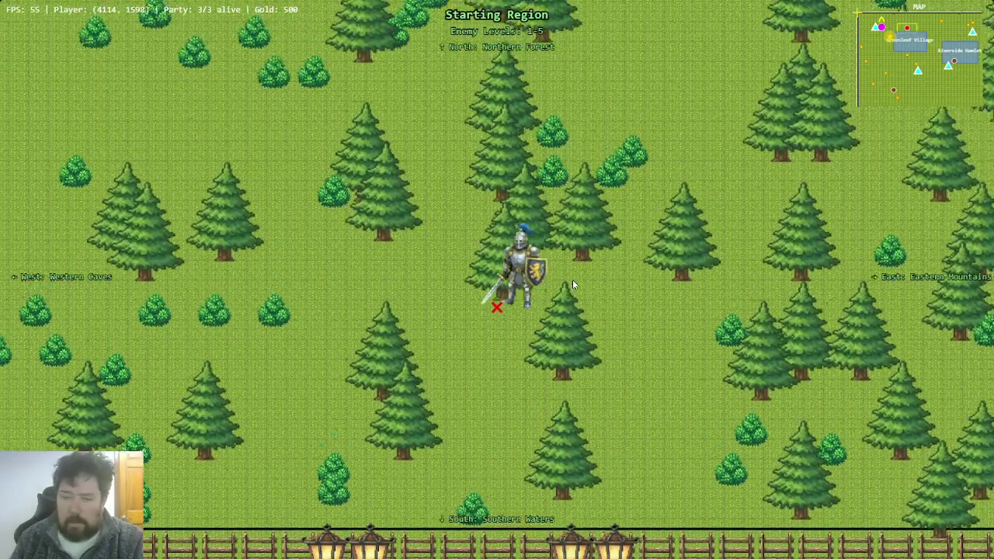
key(a)
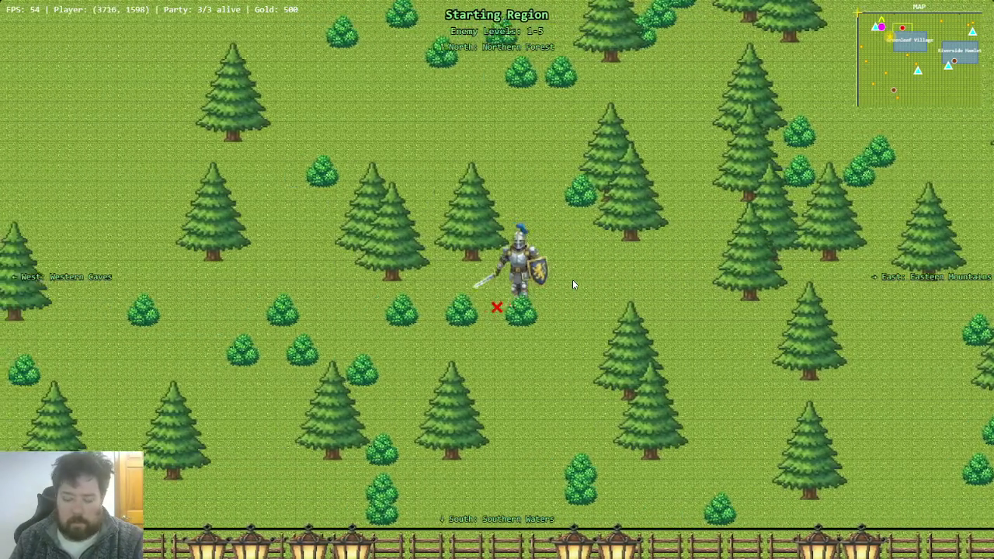
key(r)
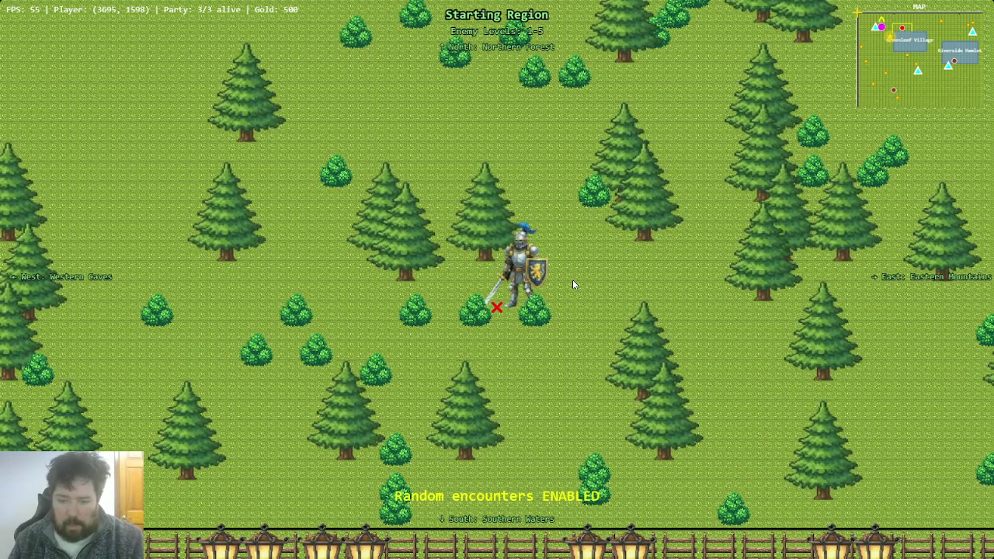
Step: Capture Shellcreeper in the random battle and continue past the Victory screen
key(a)
key(a)
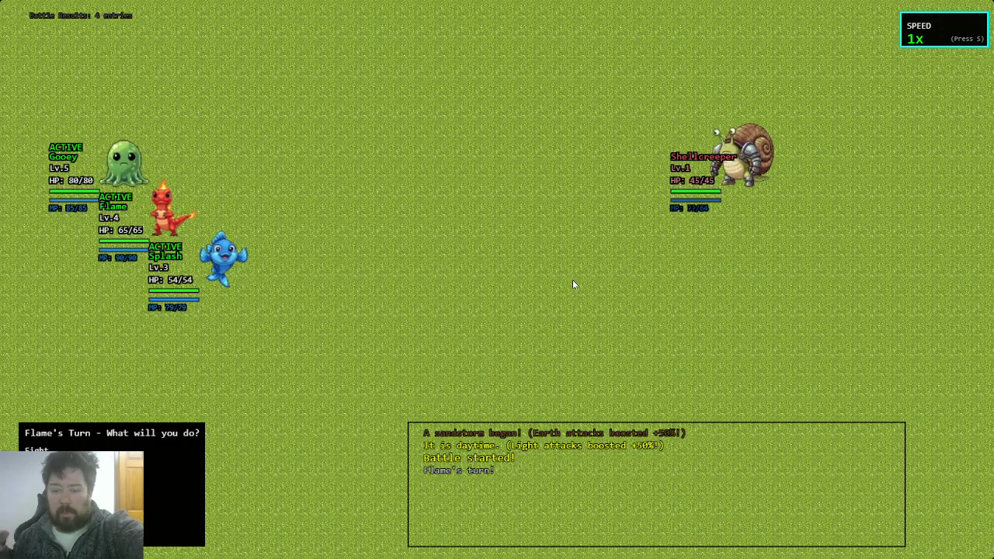
key(Return)
key(Return)
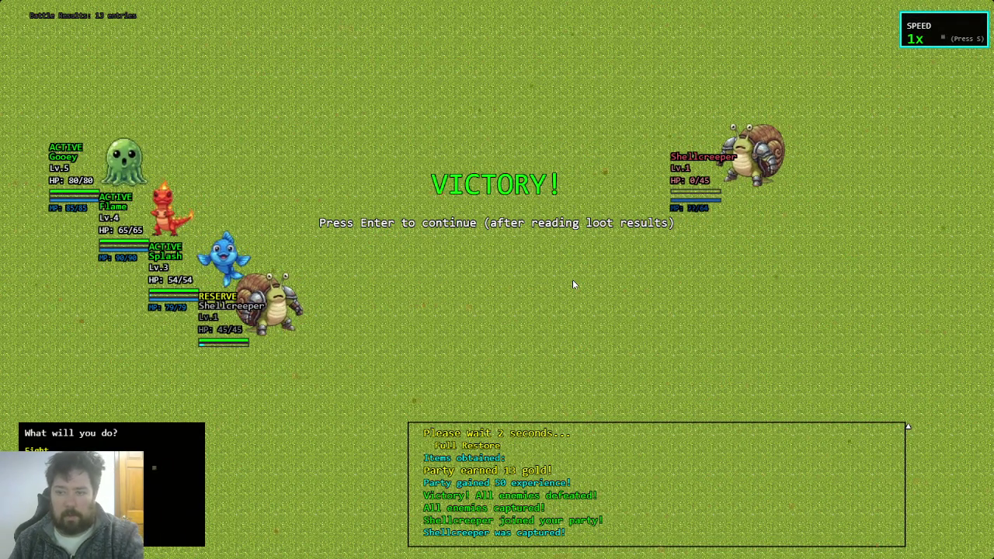
key(Return)
key(Escape)
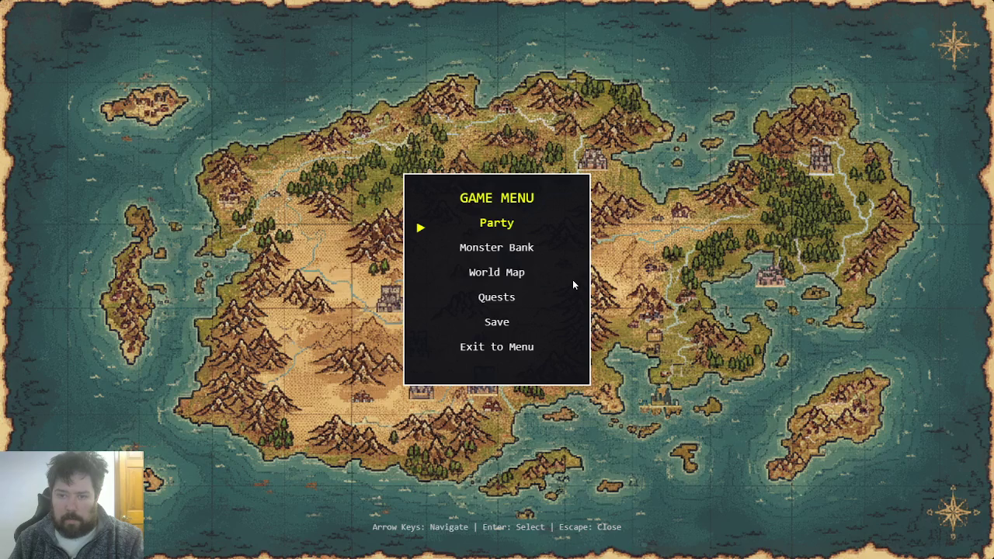
Step: Check the Level 1 Shellcreeper's details in the party reserves, then exit fullscreen to the editor
key(Return)
key(Escape)
key(Down)
key(Down)
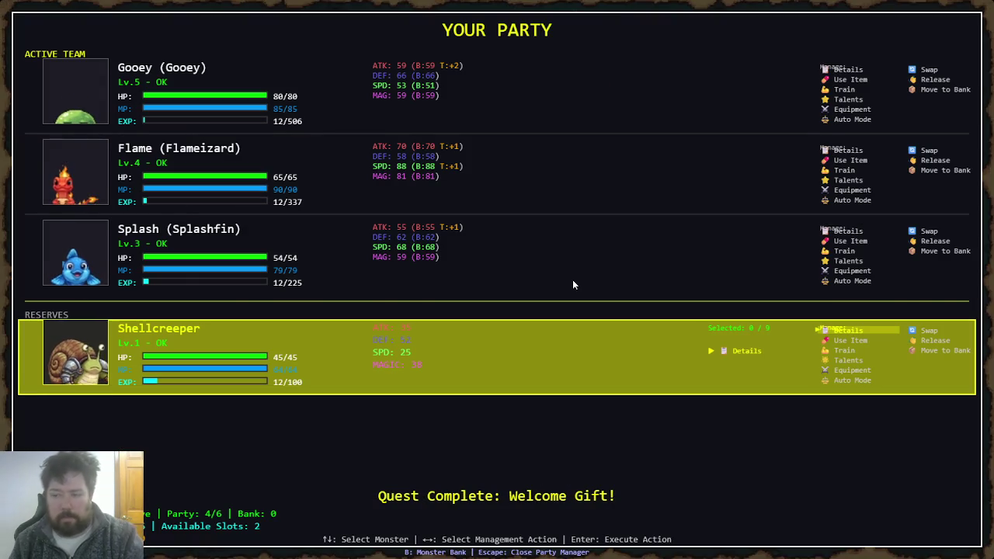
key(Return)
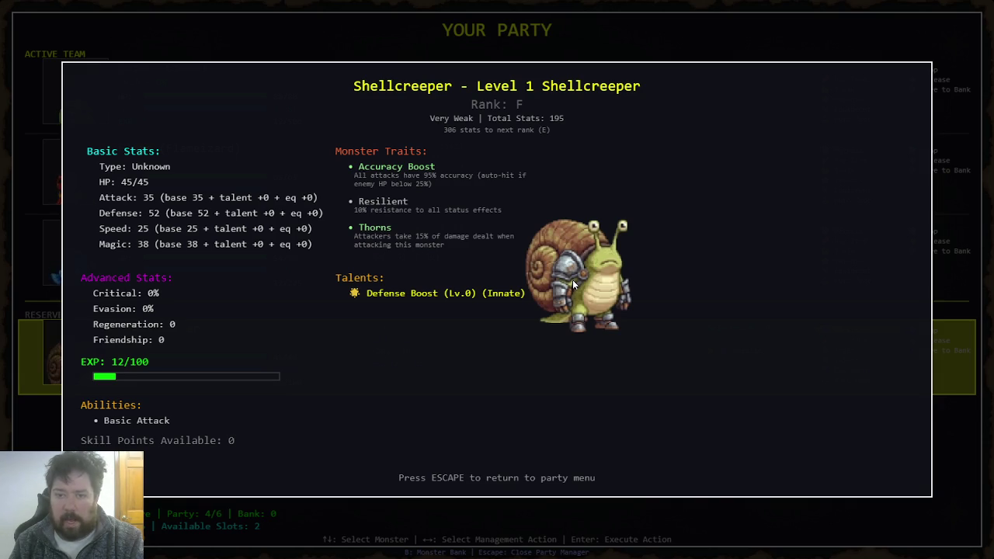
key(Escape)
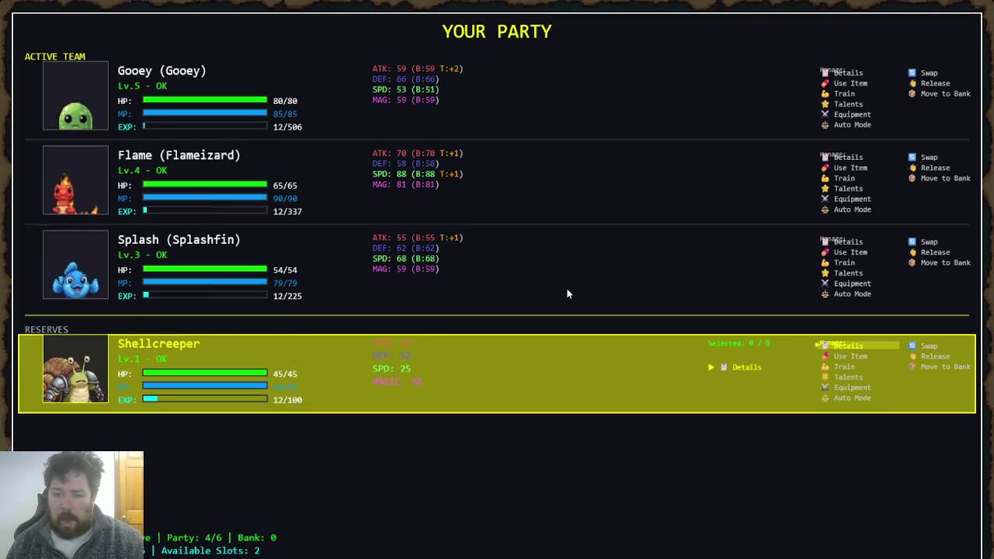
key(Escape)
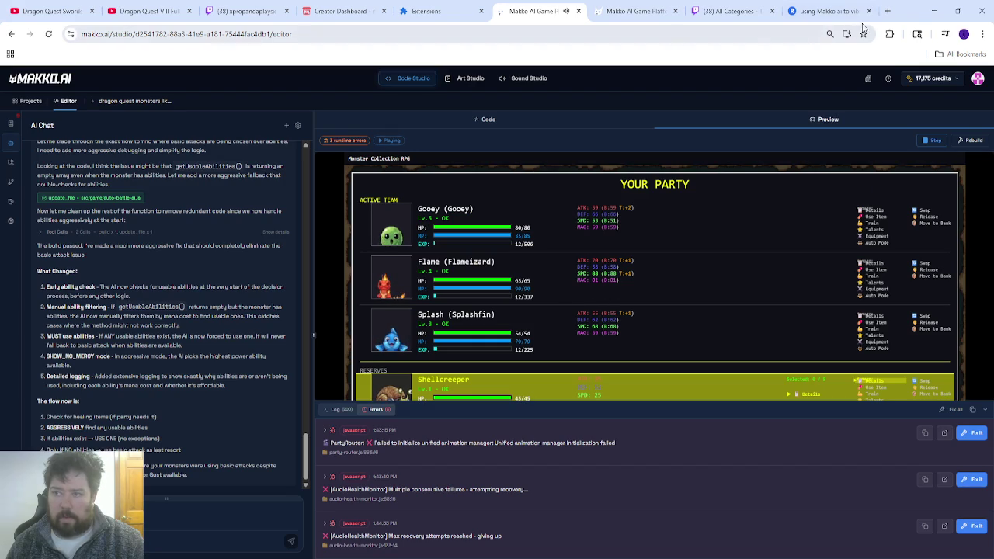
Step: Google 'jebali ai' in a new tab and open the Jabali AI Game Maker site
click(886, 12)
text(jebali)
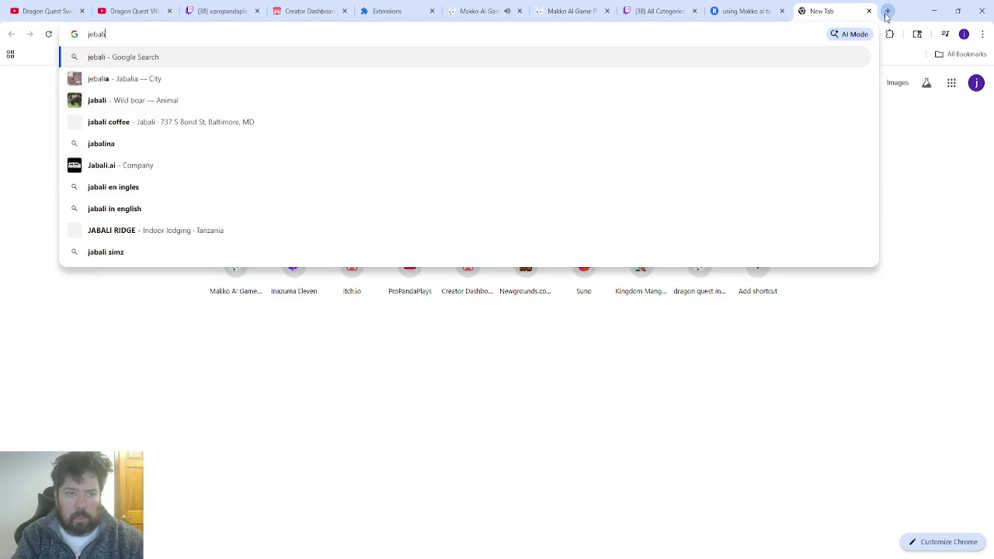
key(Return)
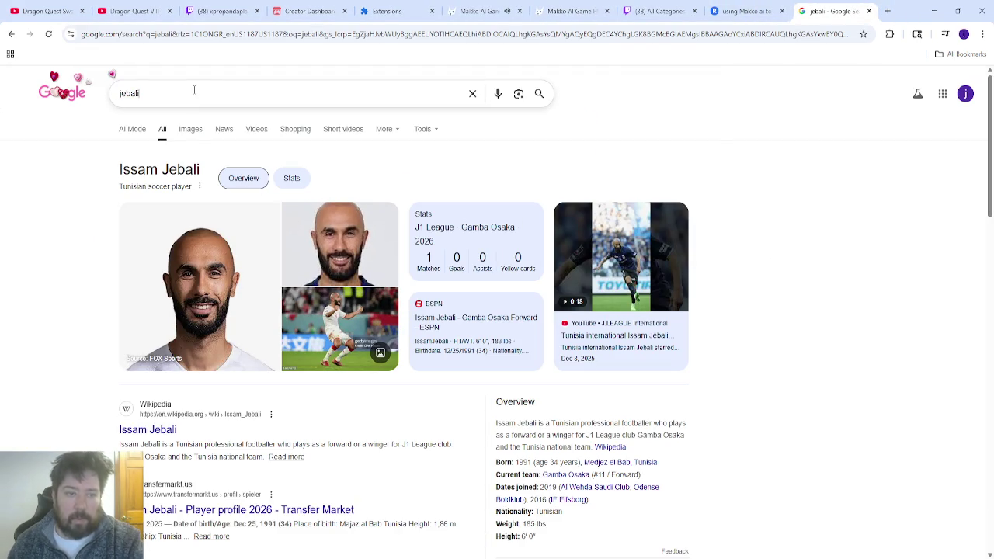
click(194, 90)
text(ai)
key(Return)
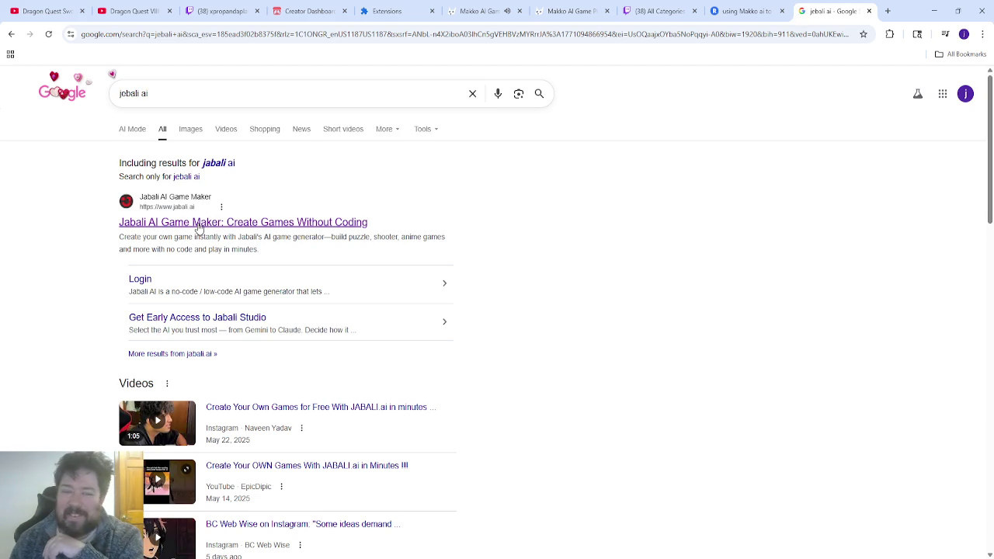
click(195, 225)
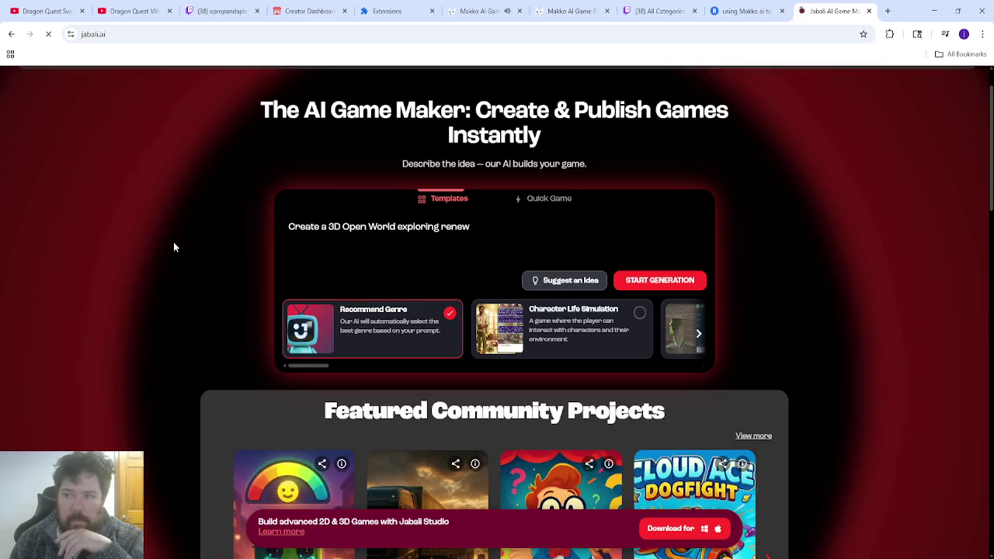
Step: Glance at Jabali AI's recent product updates, then go to the Studio page
click(905, 109)
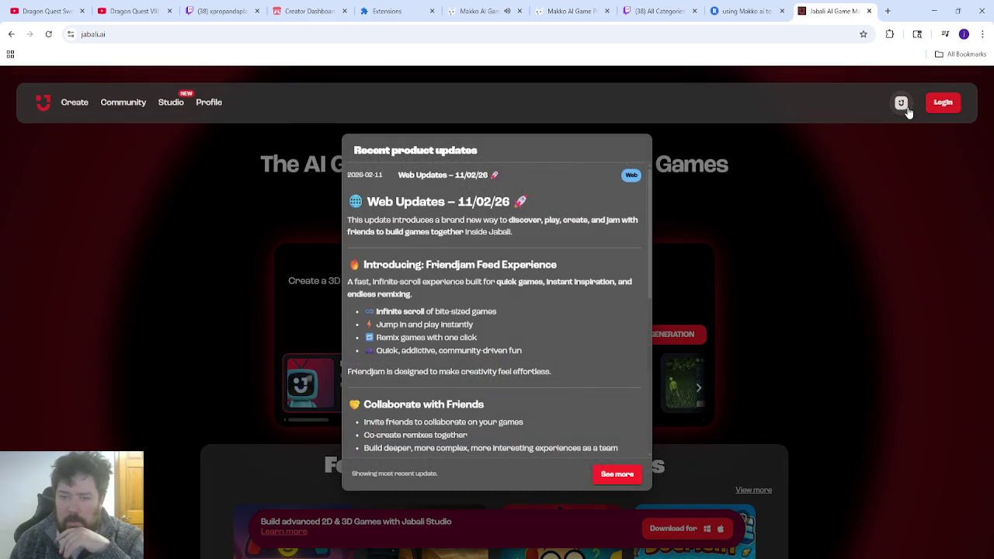
click(880, 184)
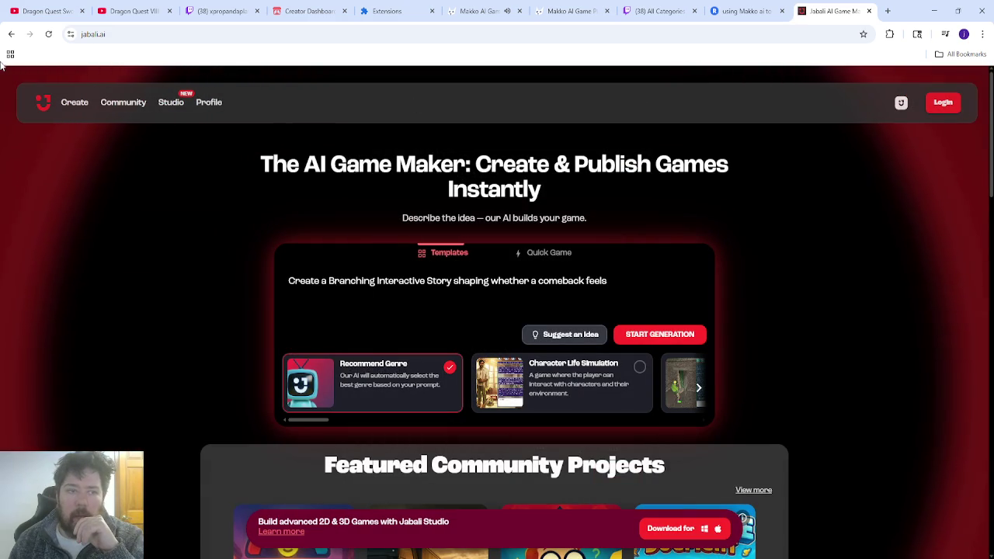
click(163, 107)
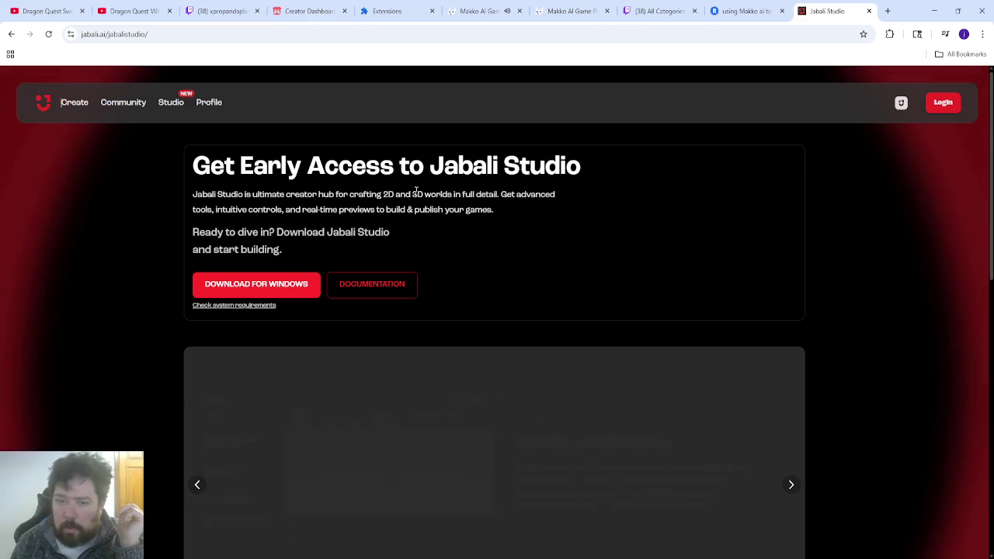
Step: Read through the Jabali Studio page's intro text
drag(457, 195, 424, 195)
scroll(436, 379, down, 2)
scroll(504, 342, up, 2)
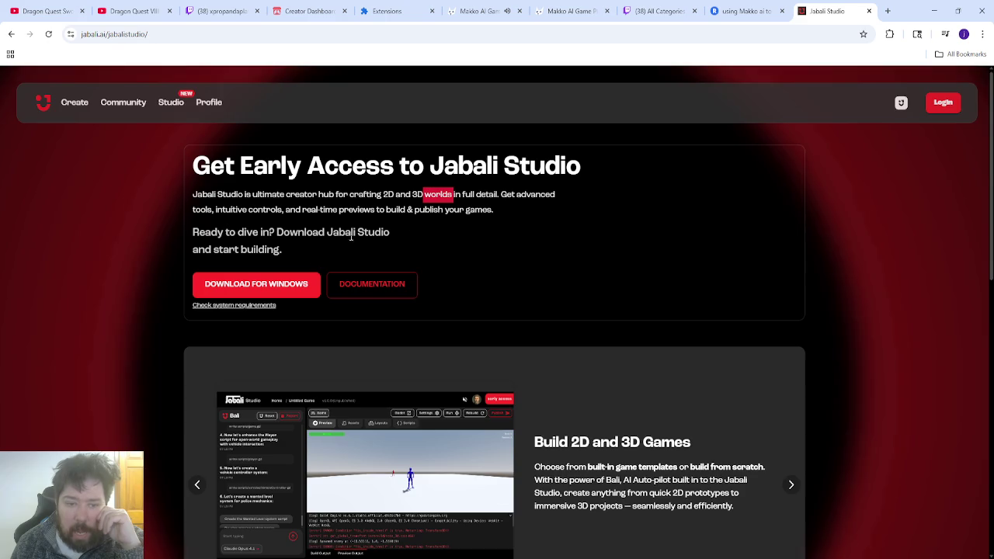
scroll(559, 234, down, 2)
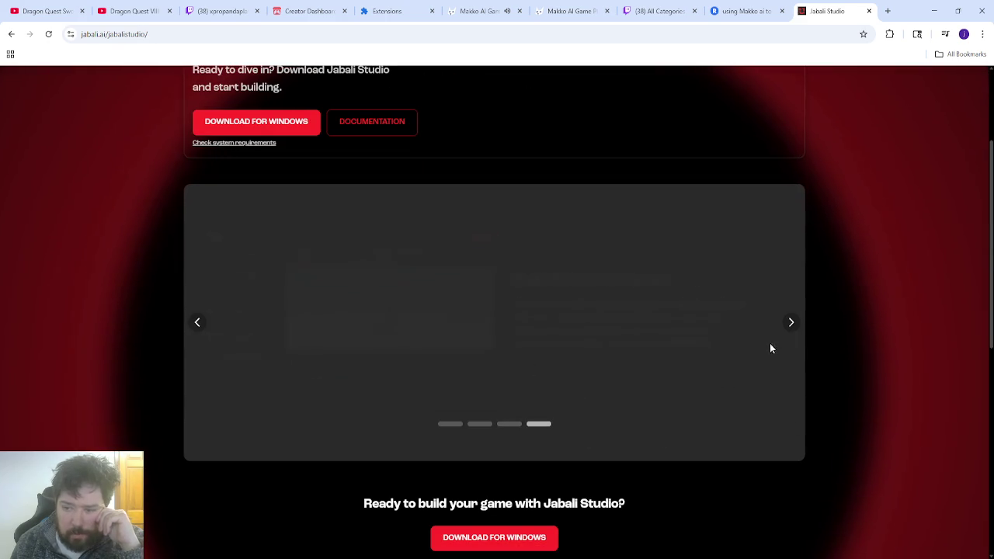
Step: Step through Jabali Studio's feature slides to the last one and open a new browser tab
click(791, 325)
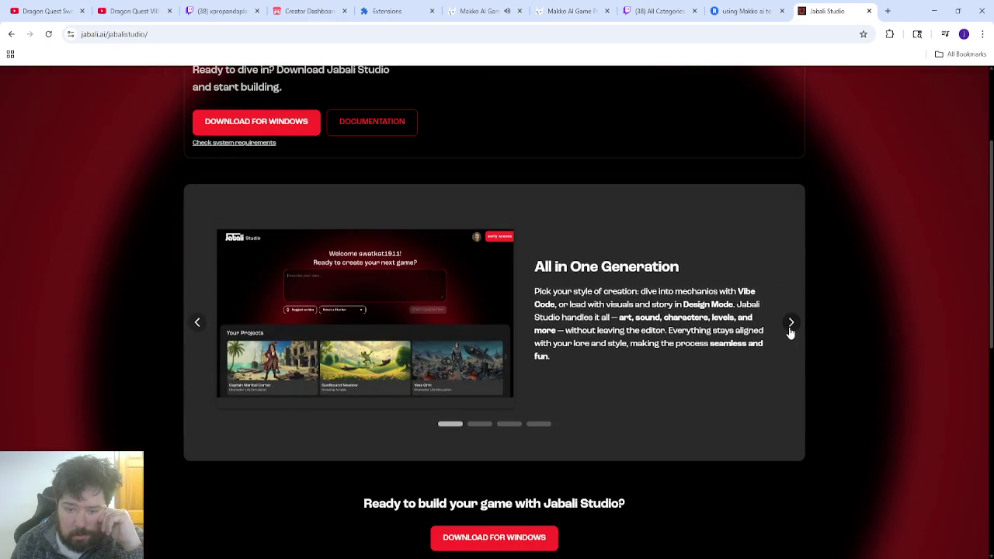
click(789, 330)
click(789, 329)
click(789, 328)
scroll(788, 331, down, 4)
scroll(727, 248, up, 5)
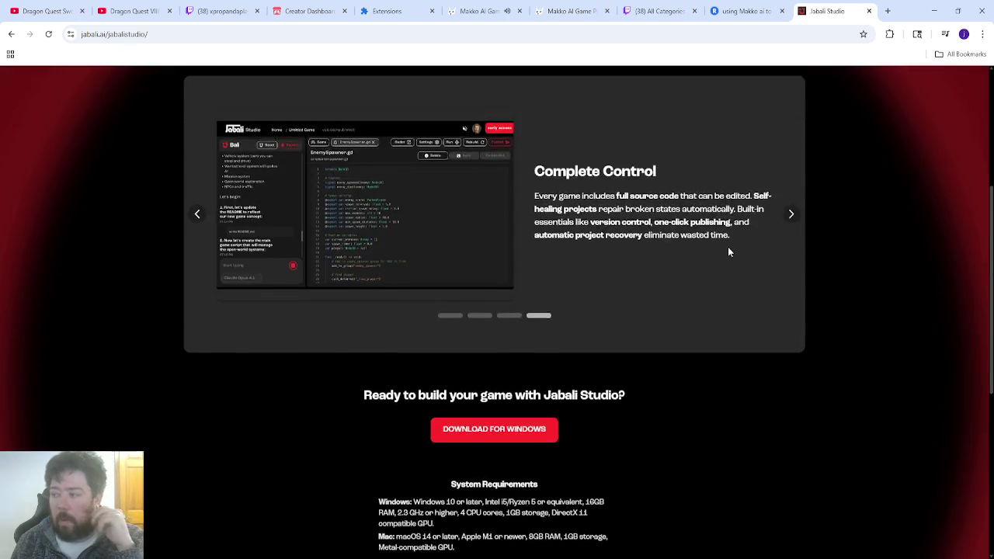
click(887, 11)
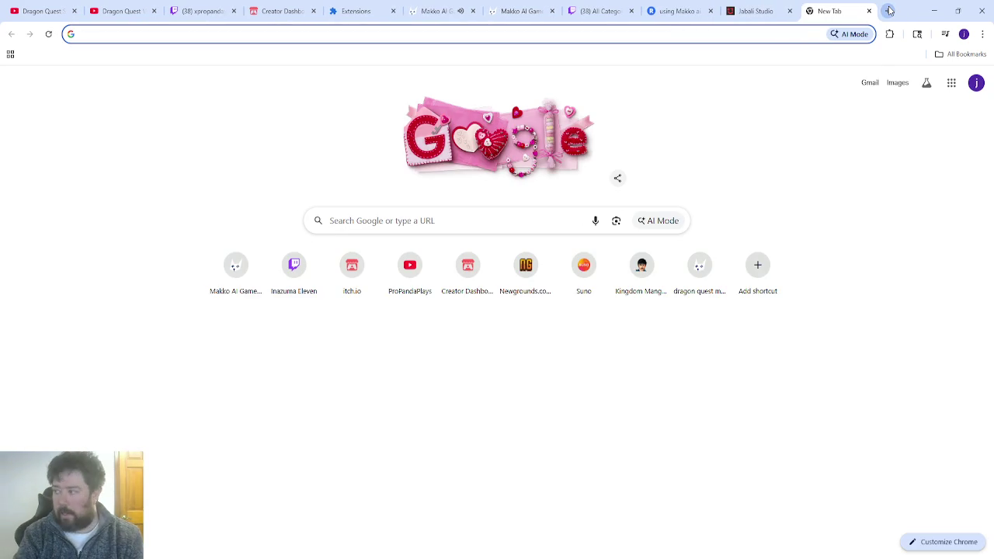
Step: Search Google for 'ai game engines', skim the results, and close that tab
text(ai)
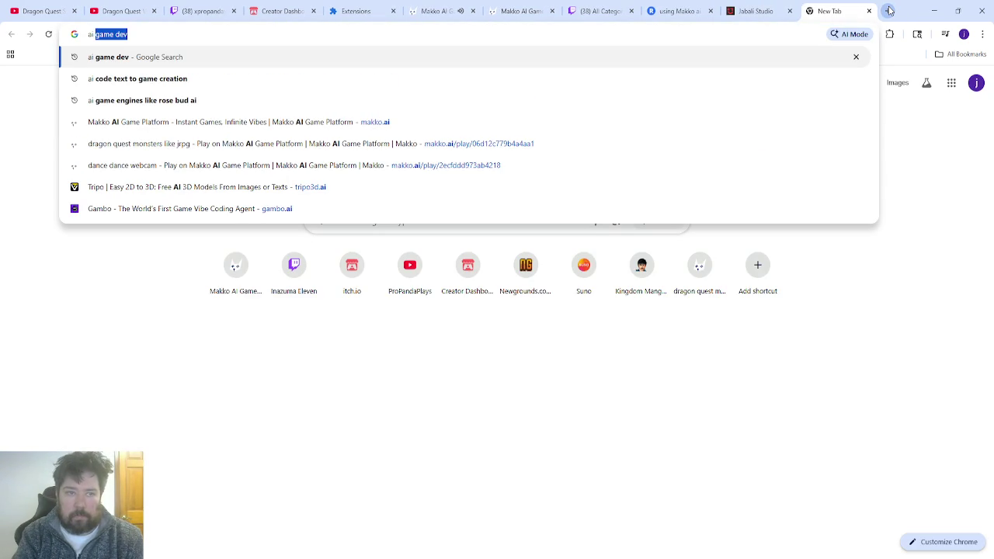
text( game engines)
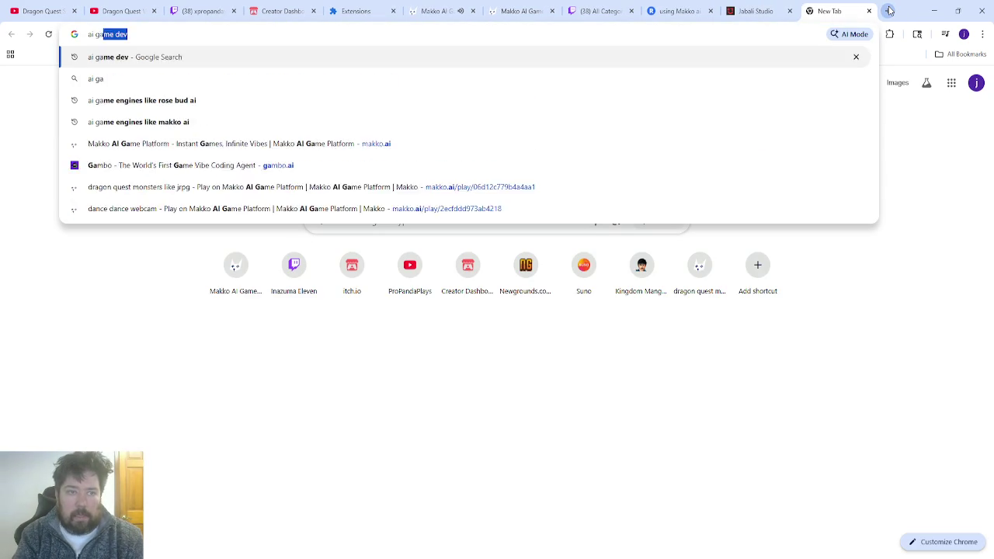
key(Return)
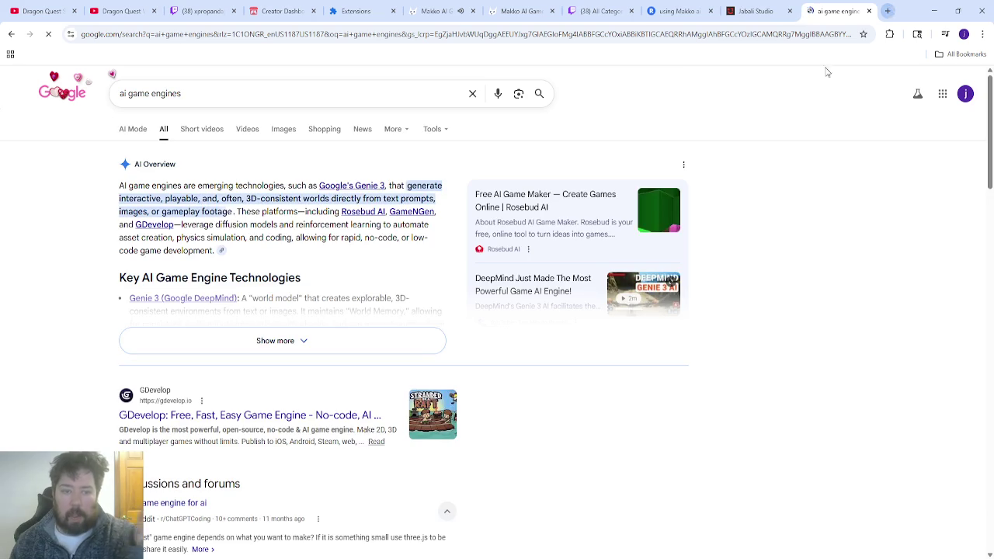
scroll(266, 270, down, 3)
scroll(276, 271, down, 3)
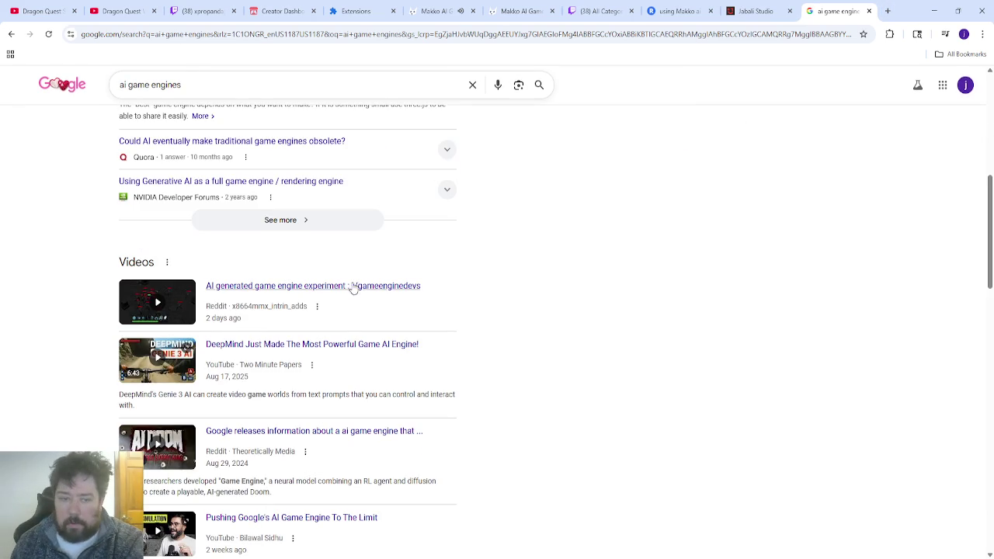
scroll(375, 266, up, 6)
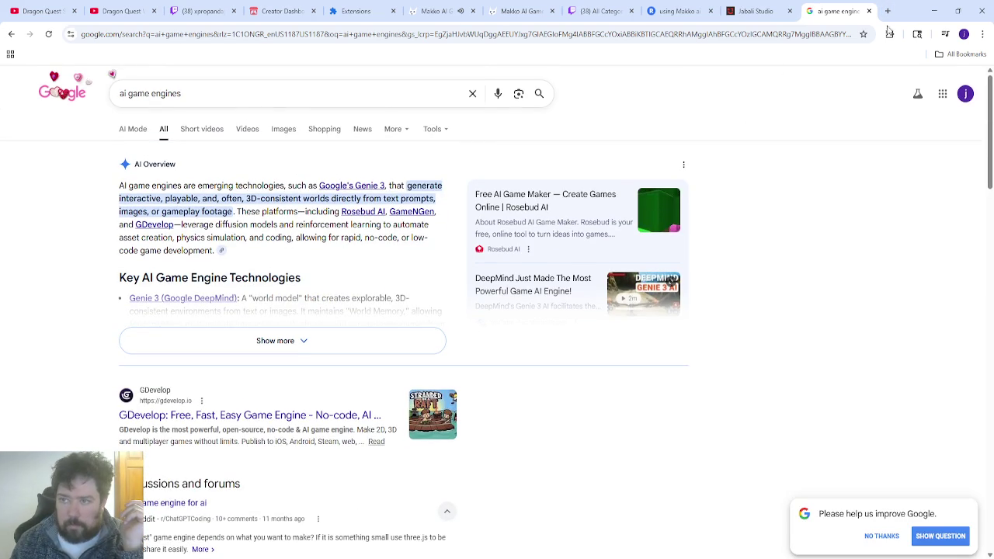
click(869, 10)
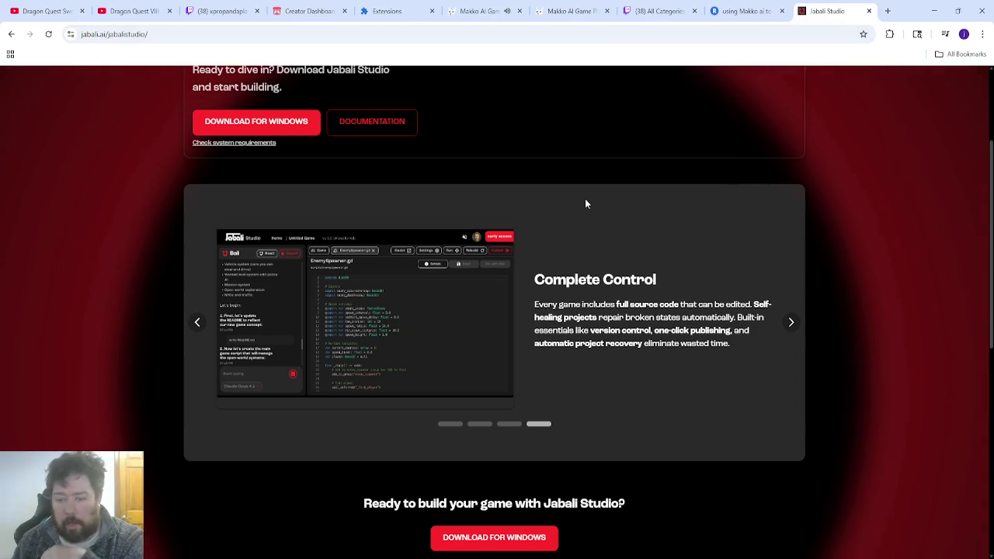
Step: Scroll back to the top of the Jabali Studio page and close its tab
scroll(586, 204, down, 3)
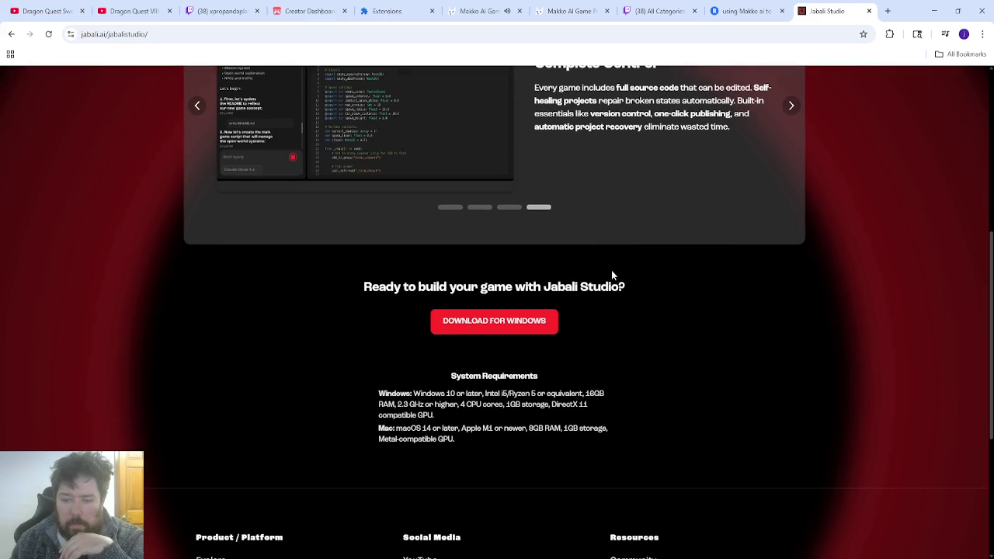
scroll(640, 303, up, 3)
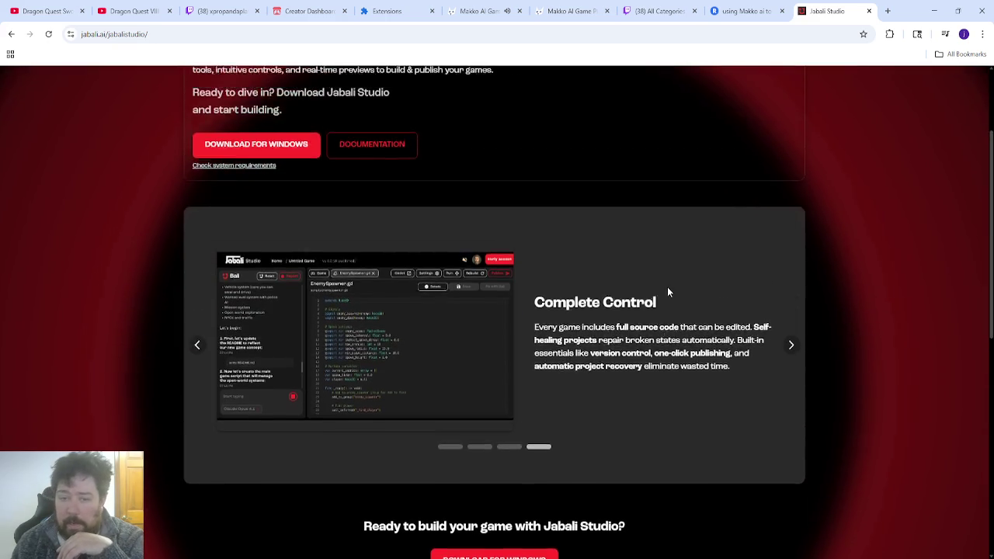
scroll(656, 253, up, 2)
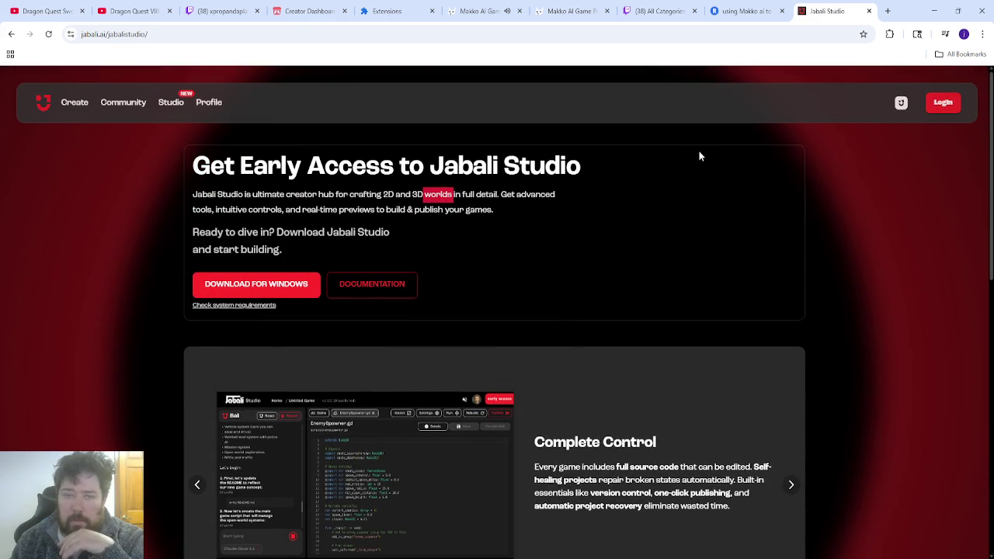
click(868, 11)
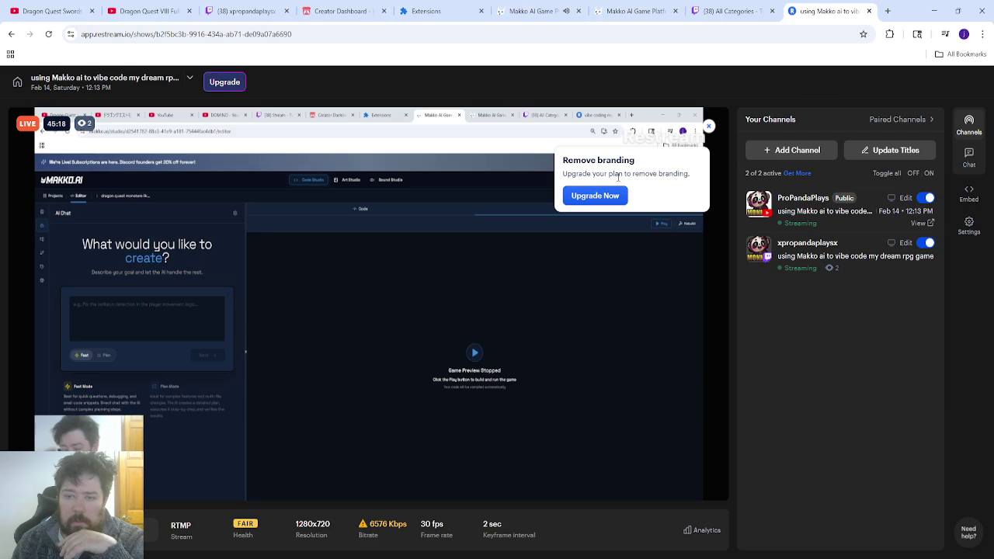
Step: Stop the monster RPG's running preview, then switch to the Dragon Quest VIII soundtrack on YouTube
click(535, 11)
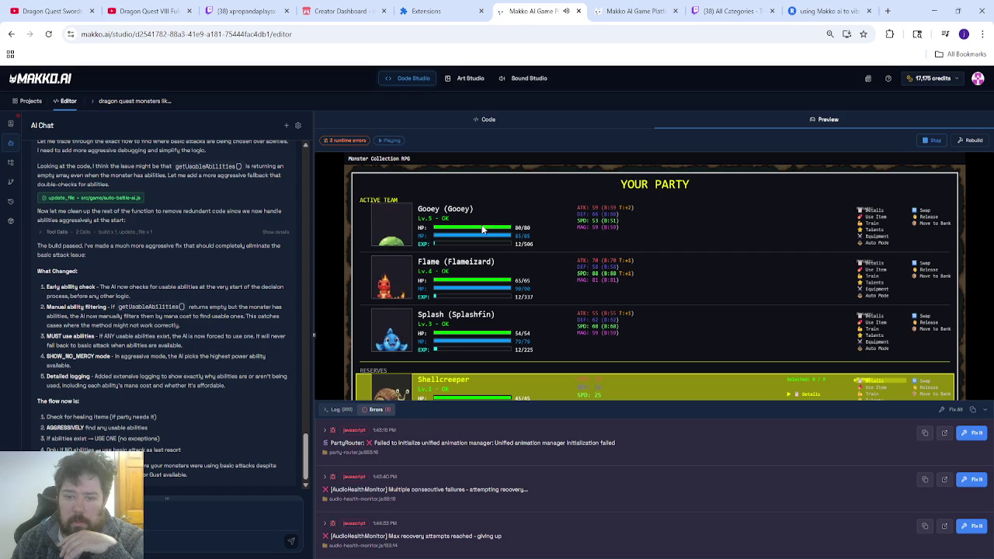
click(930, 140)
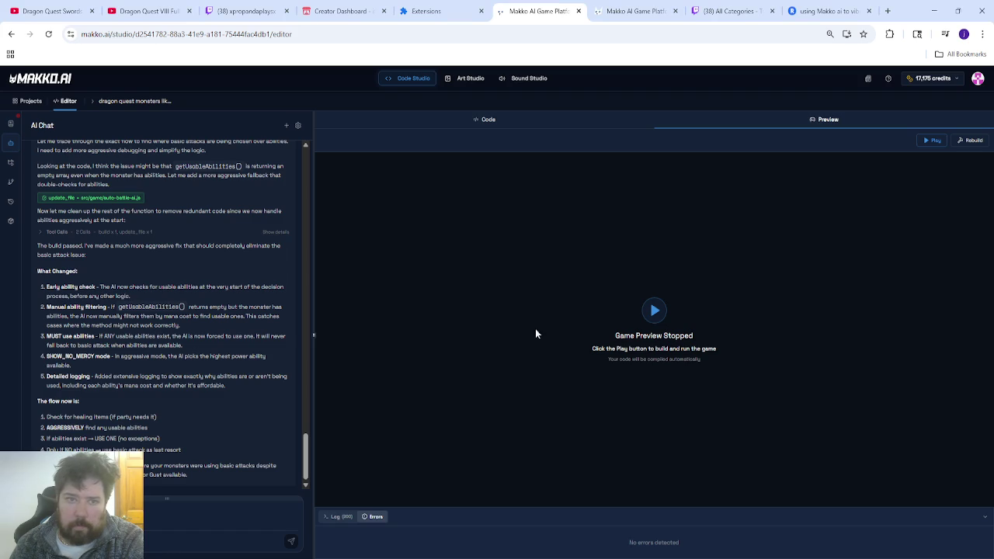
click(148, 10)
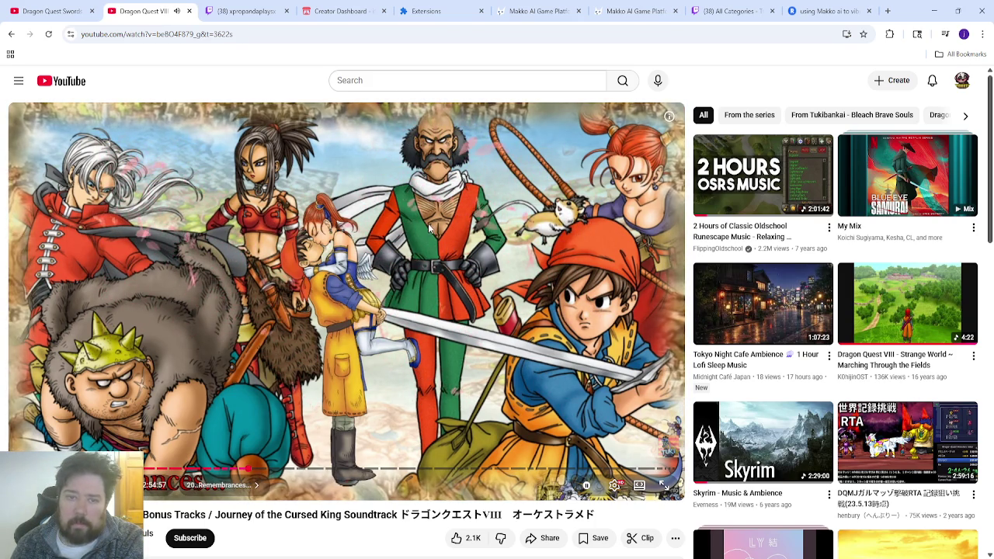
Step: Leave the YouTube soundtrack and return to the Makko AI Game Platform editor
click(544, 11)
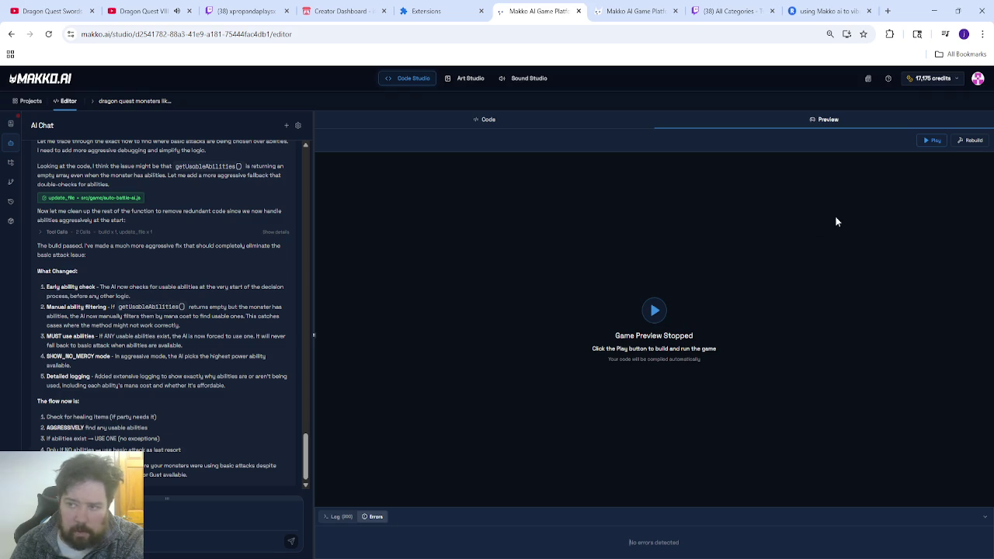
Step: Rebuild and play the game, continuing from save slot 2 in the forest
click(971, 140)
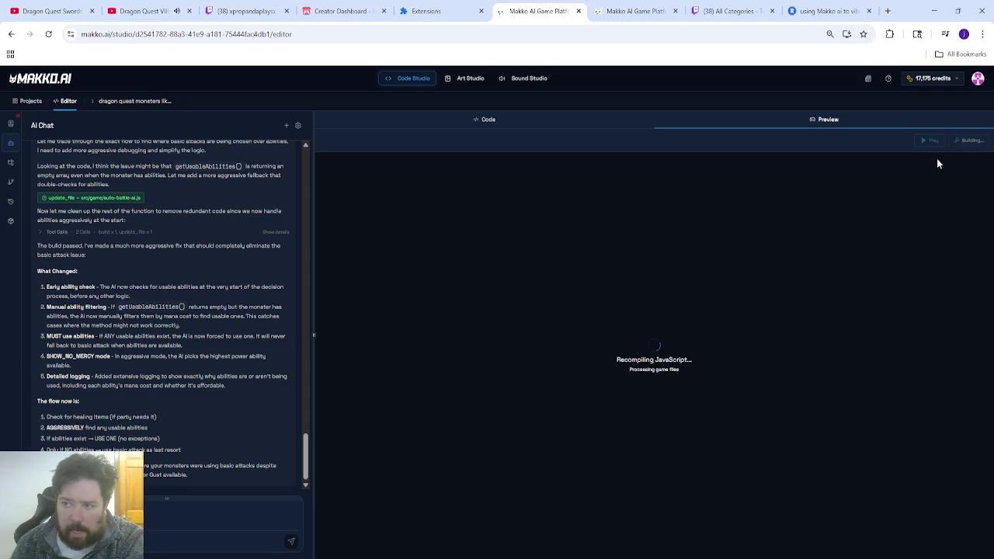
click(928, 140)
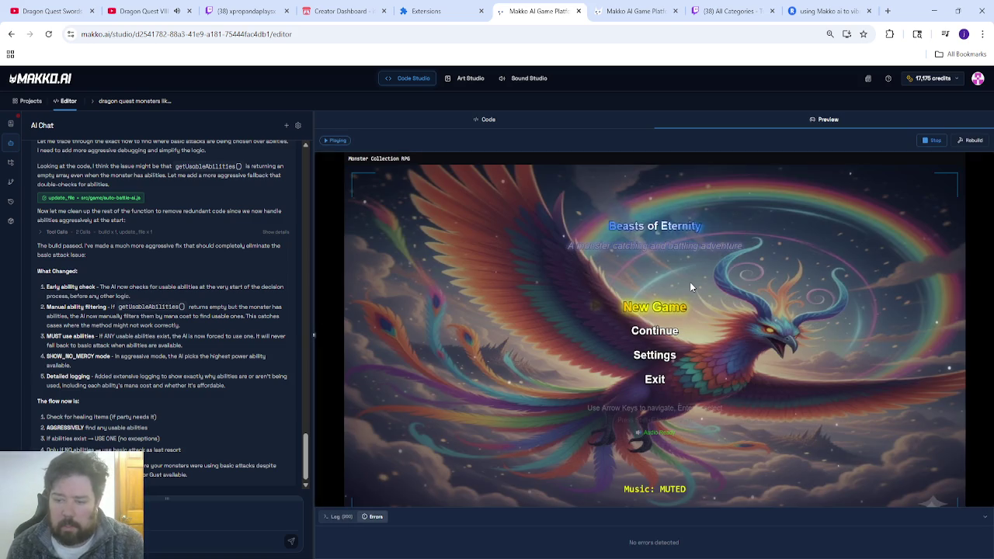
key(Down)
key(Return)
key(Down)
key(Return)
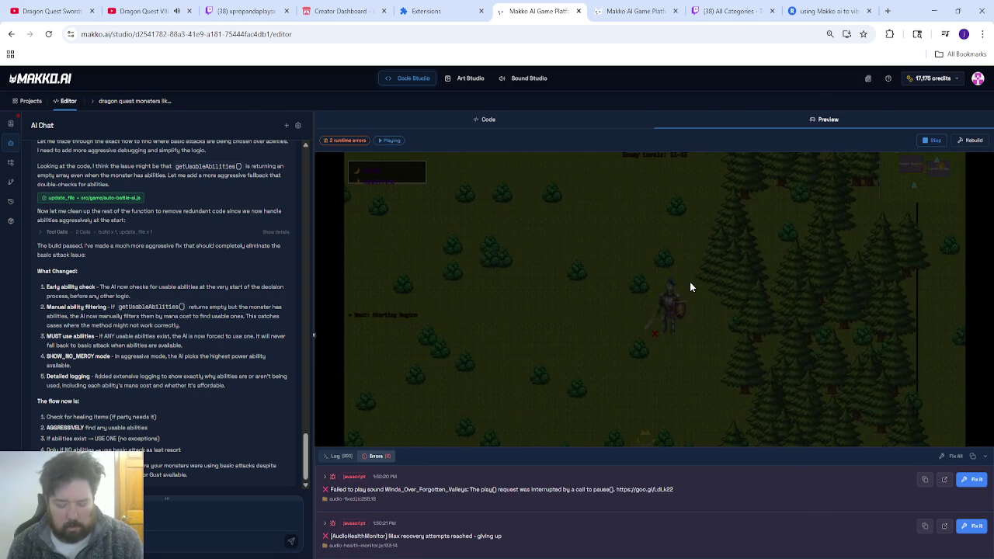
Step: Fight a fullscreen colosseum tournament battle with auto-battle on, then stop the preview
key(f)
key(Down)
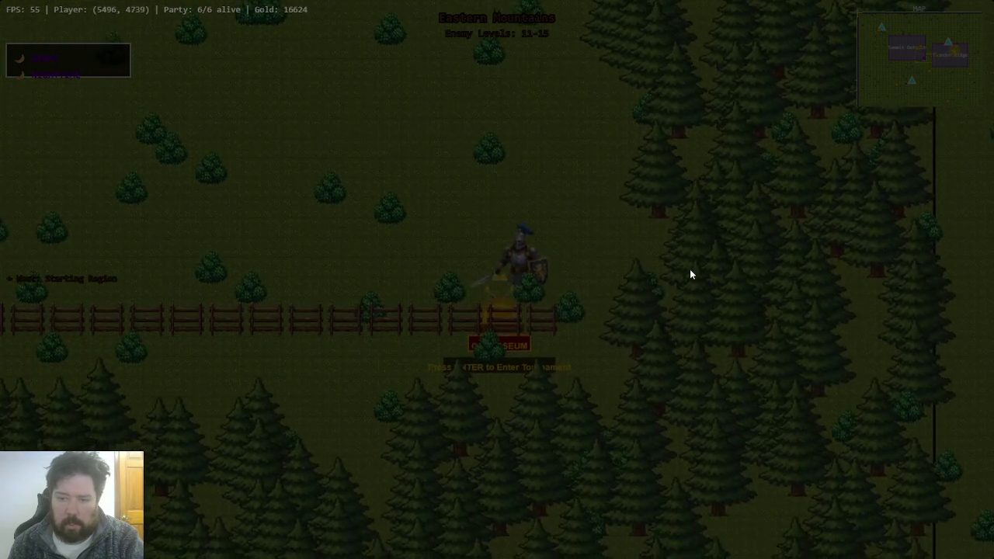
key(Return)
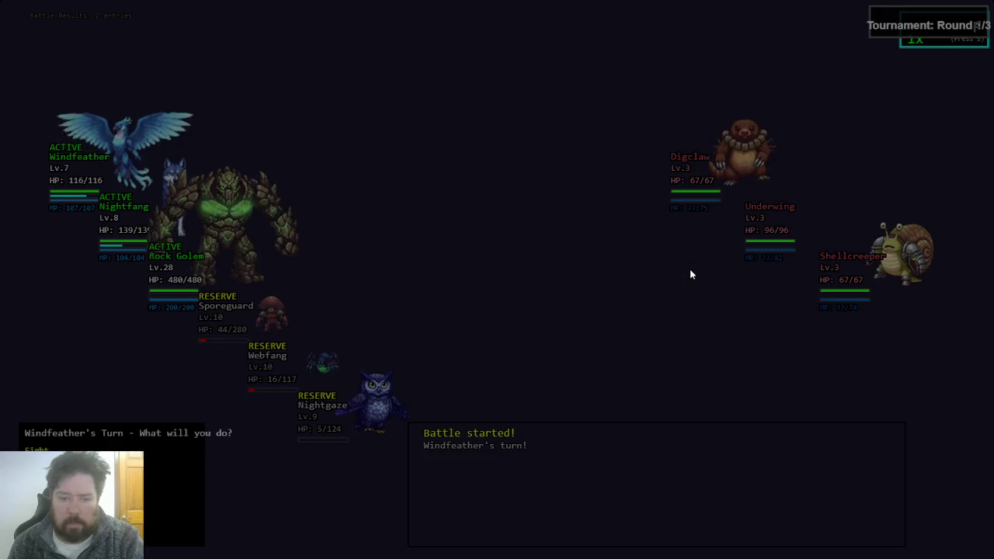
key(a)
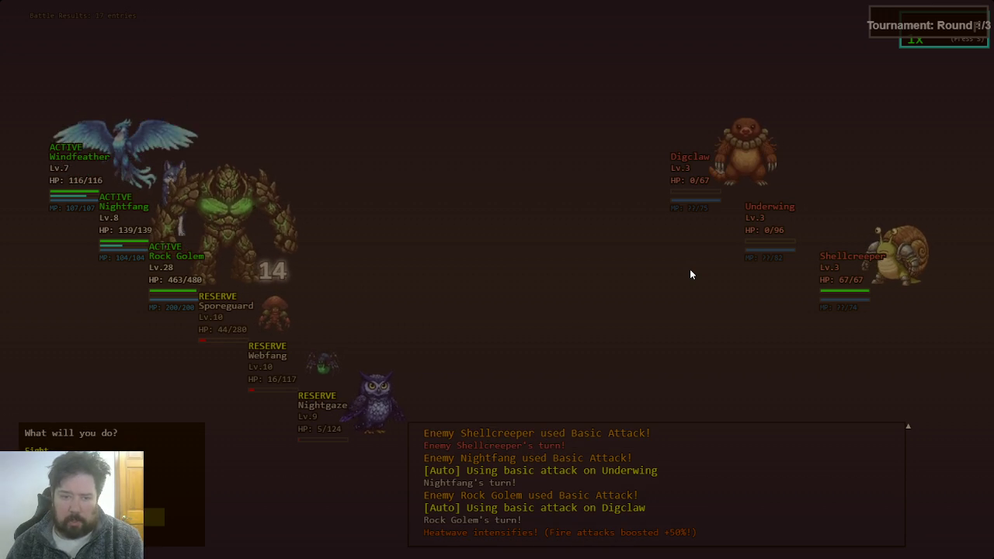
key(Escape)
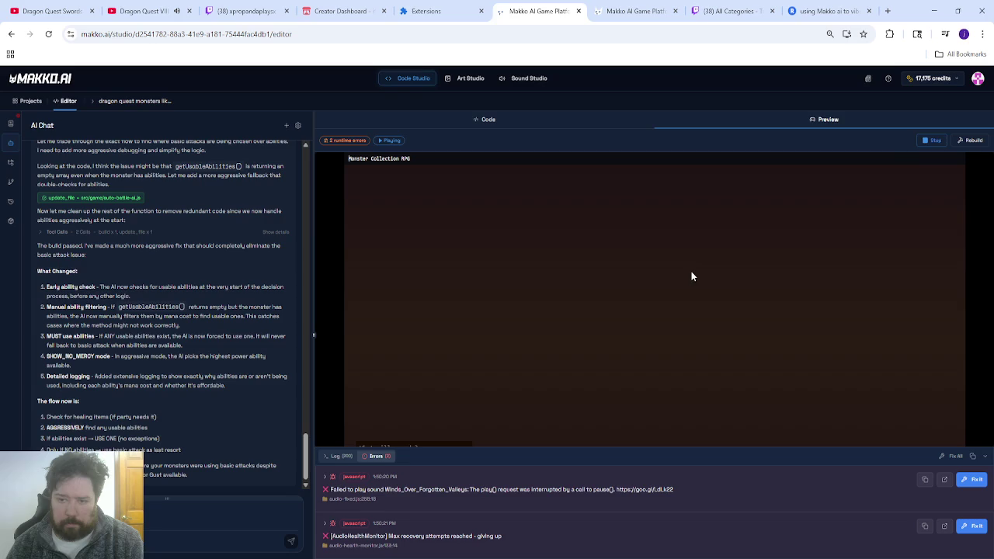
click(931, 141)
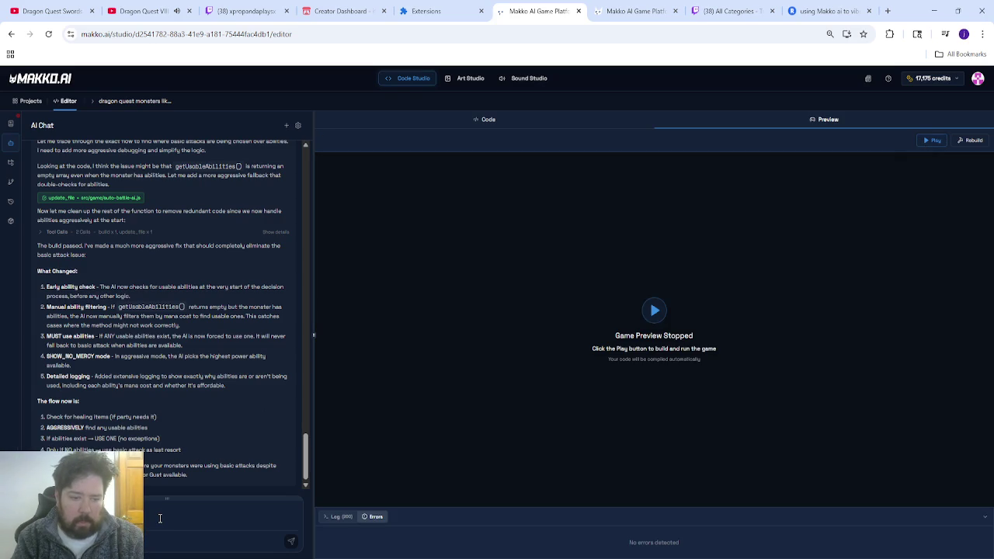
Step: Write a chat message: monsters use only basic attacks even when they have abilities
key(ctrl+v)
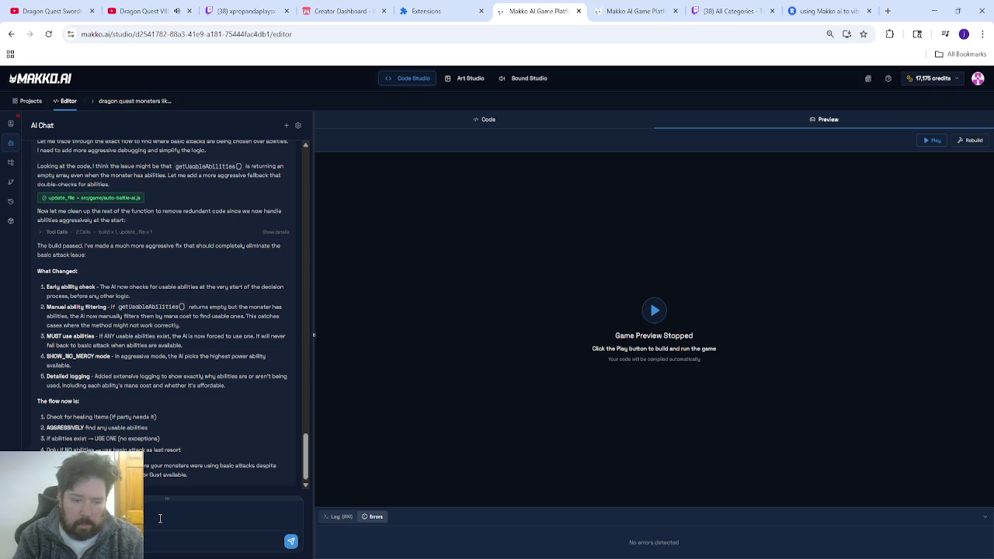
text(only baisc)
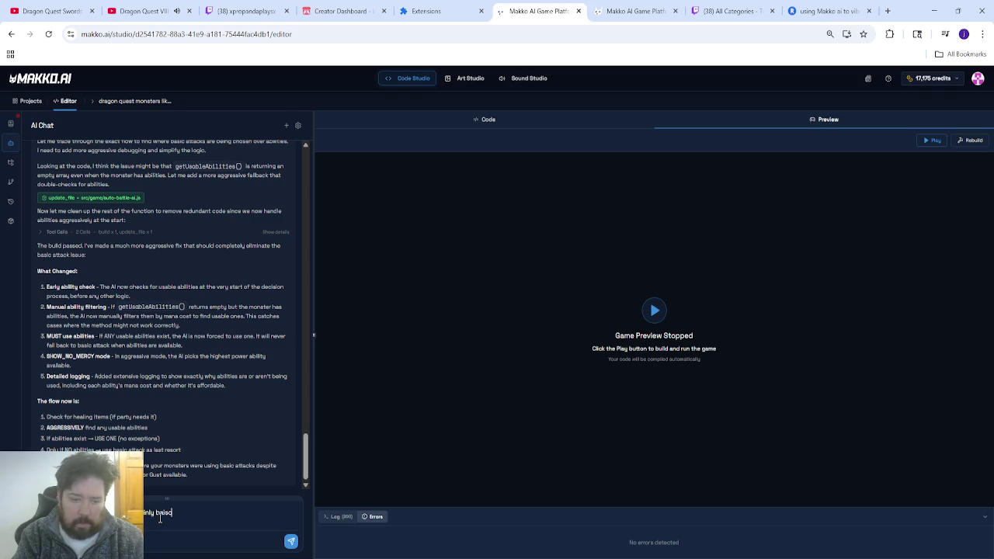
key(BackSpace)
key(BackSpace)
key(BackSpace)
text(sic attacks)
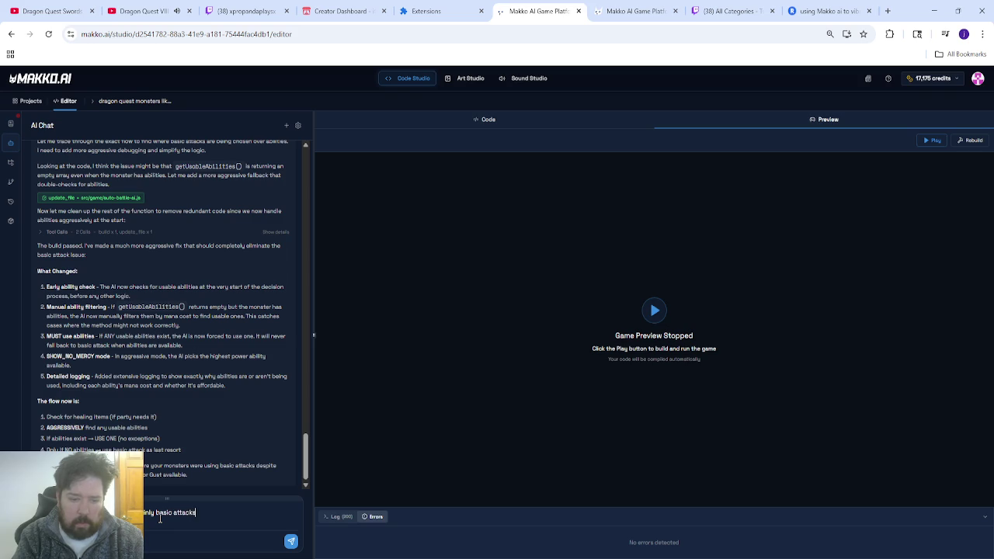
text( for the player.)
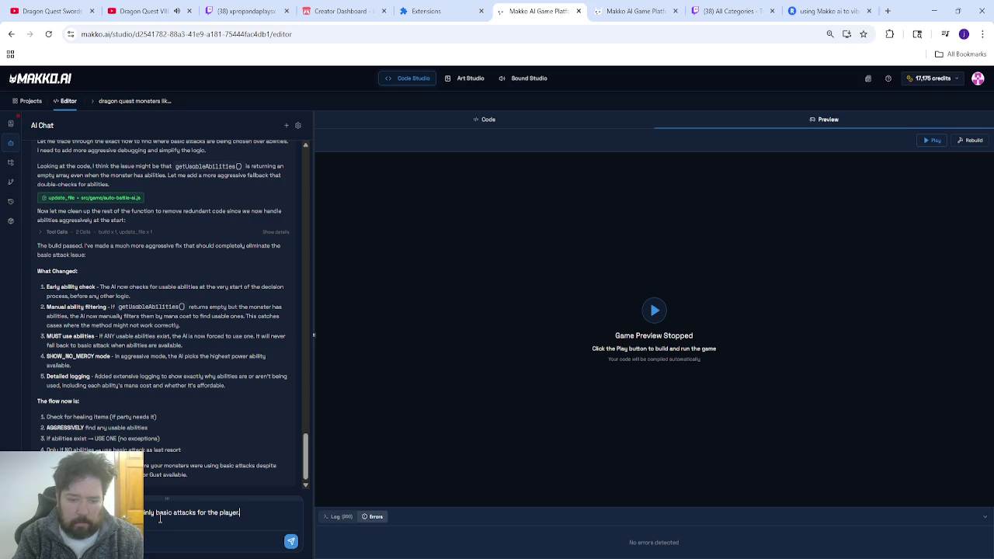
text( even when they)
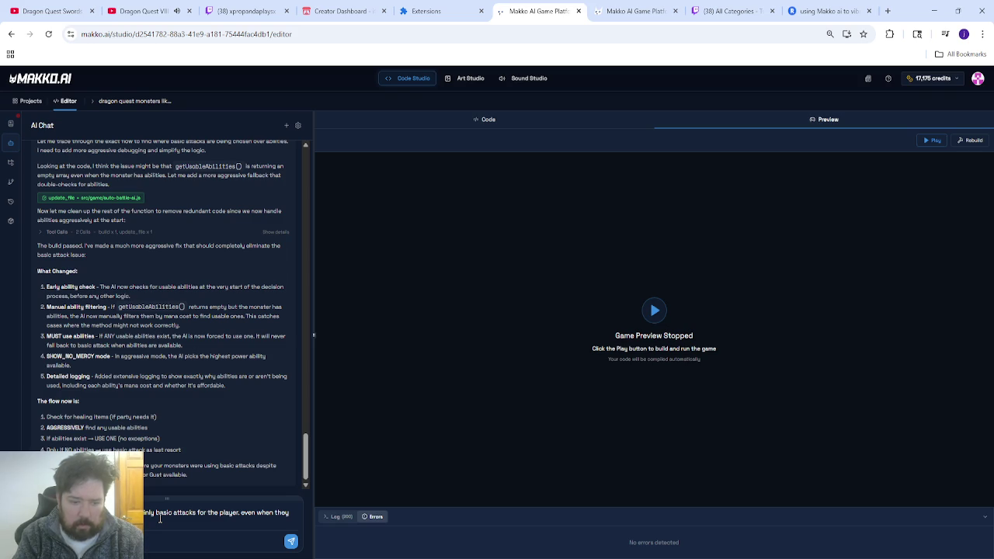
text(have abilities to use)
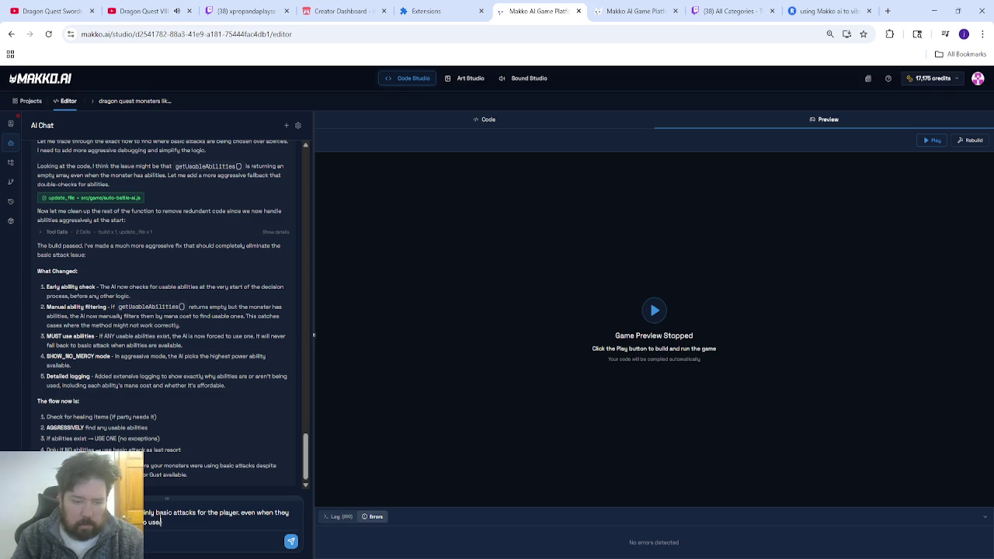
text(.)
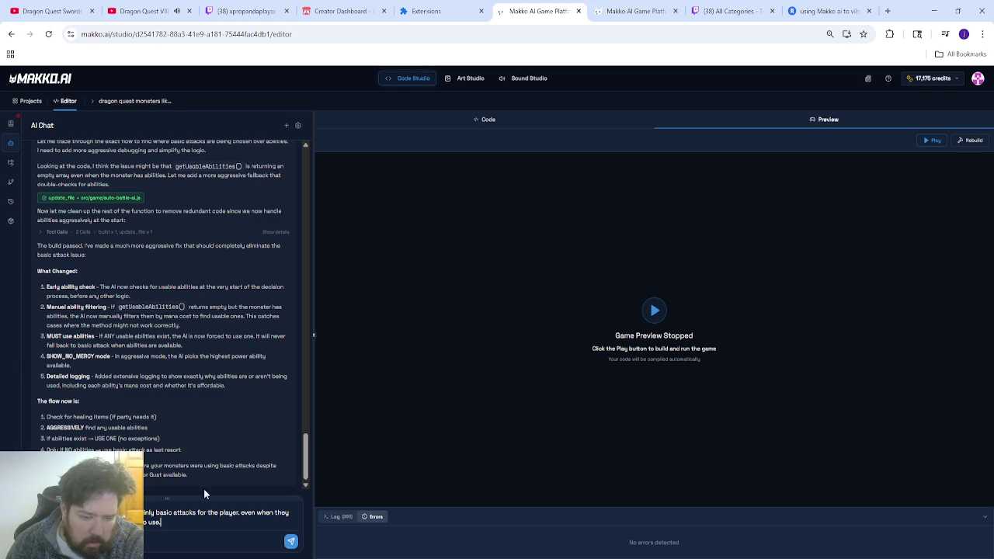
Step: After checking the console log and errors, paste the copied logs into the message and send it
click(338, 518)
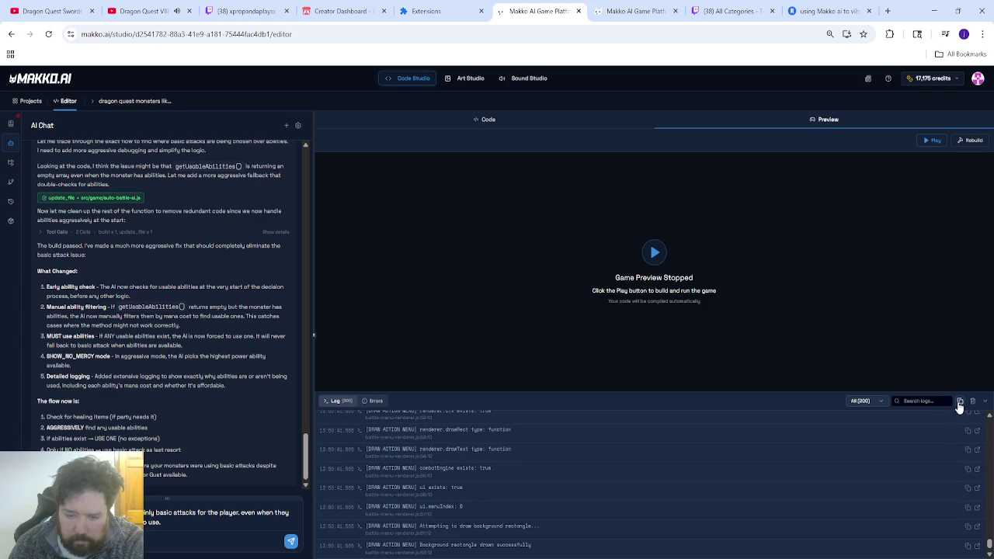
scroll(536, 490, down, 2)
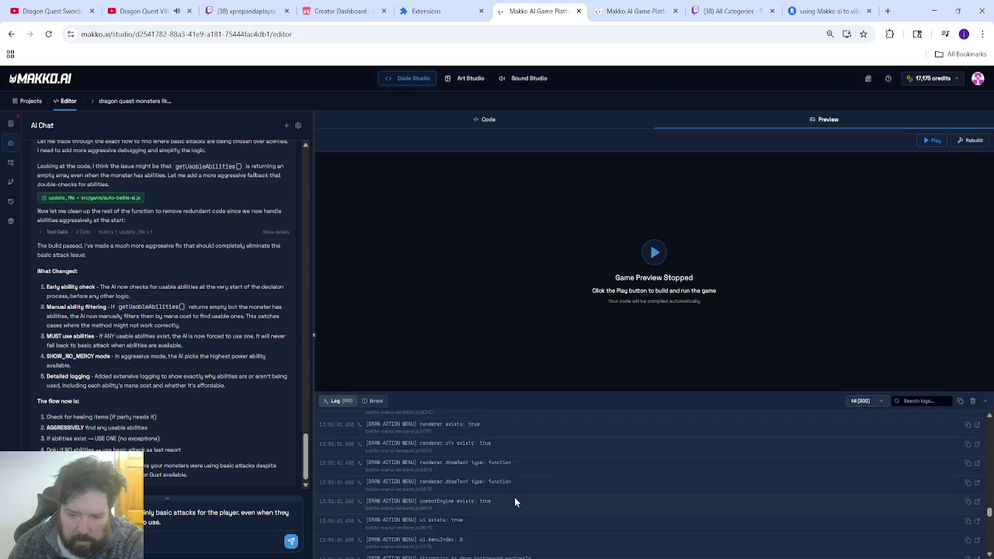
click(376, 401)
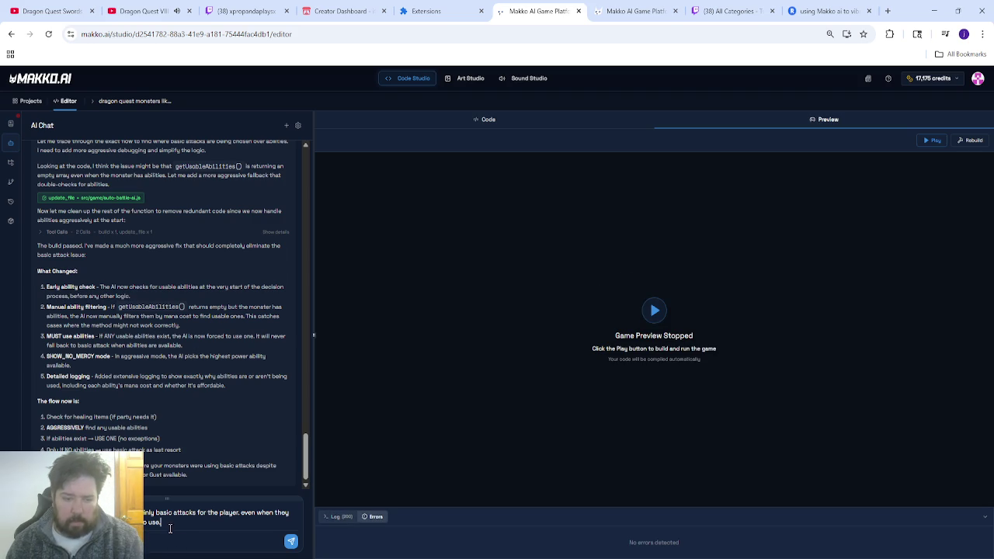
key(ctrl+v)
key(Return)
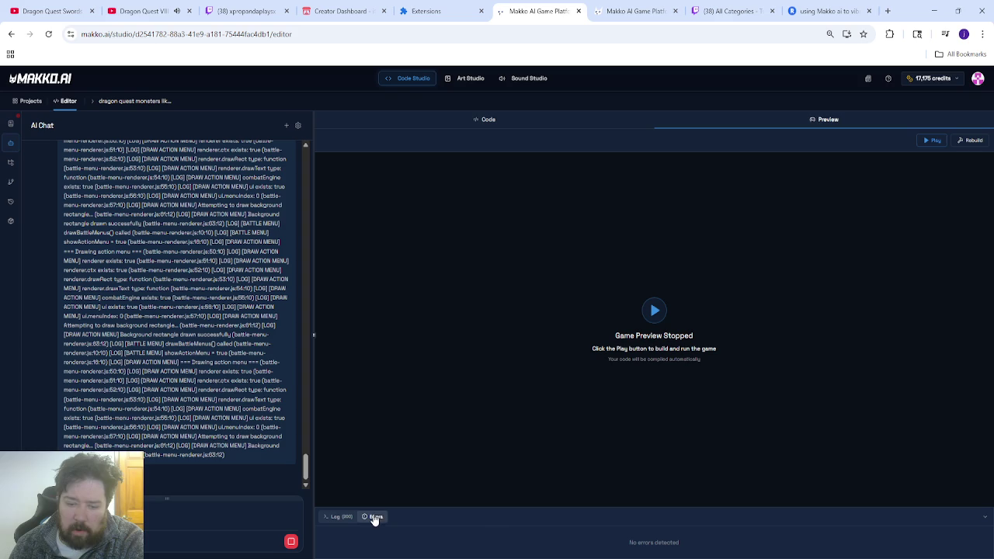
Step: Review the log and errors, read the AI's showActionMenu diagnosis, then halt its response
click(337, 516)
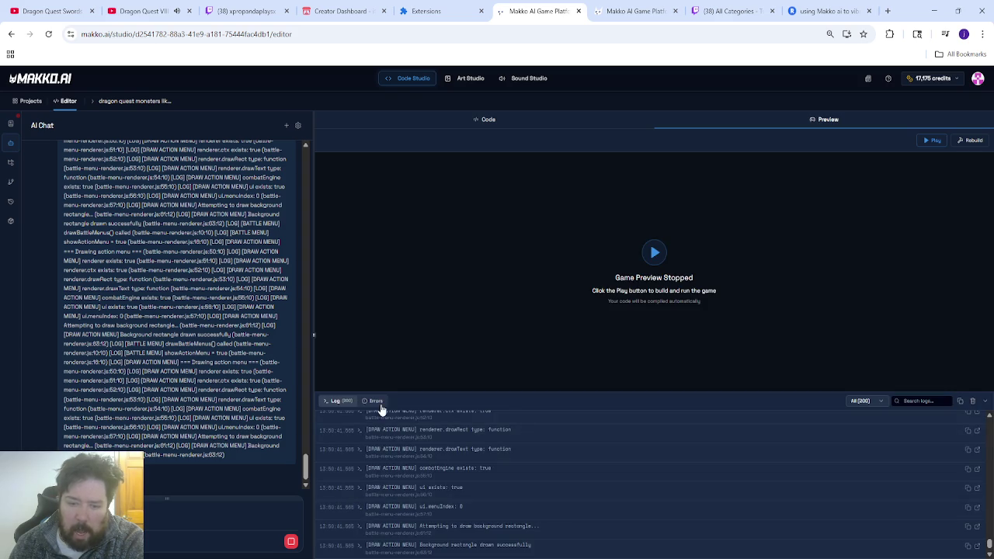
click(377, 403)
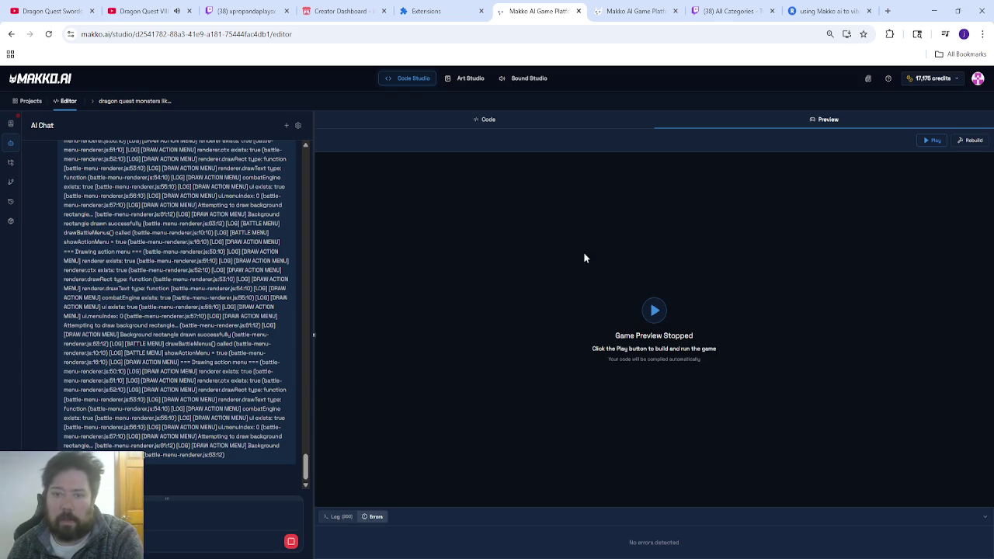
scroll(139, 257, up, 10)
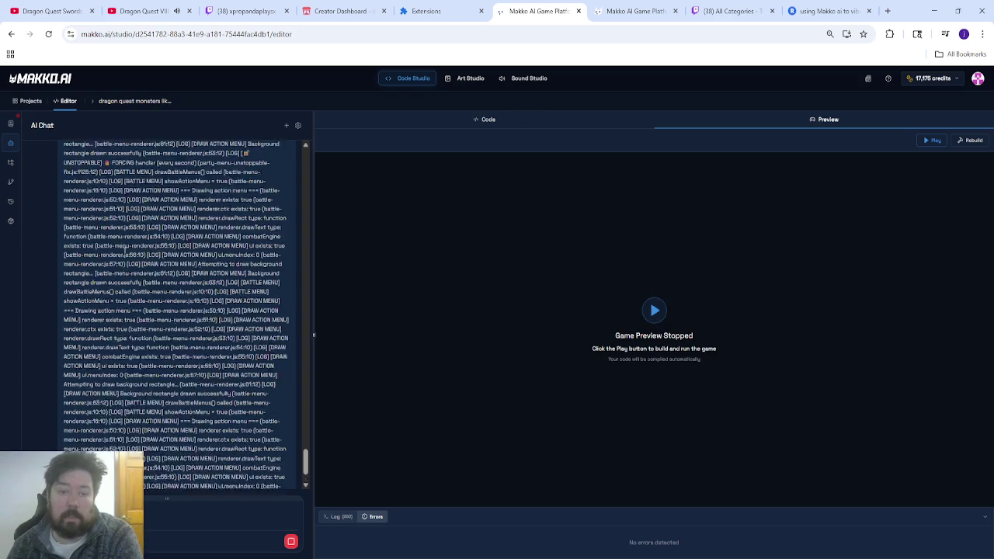
scroll(141, 256, up, 10)
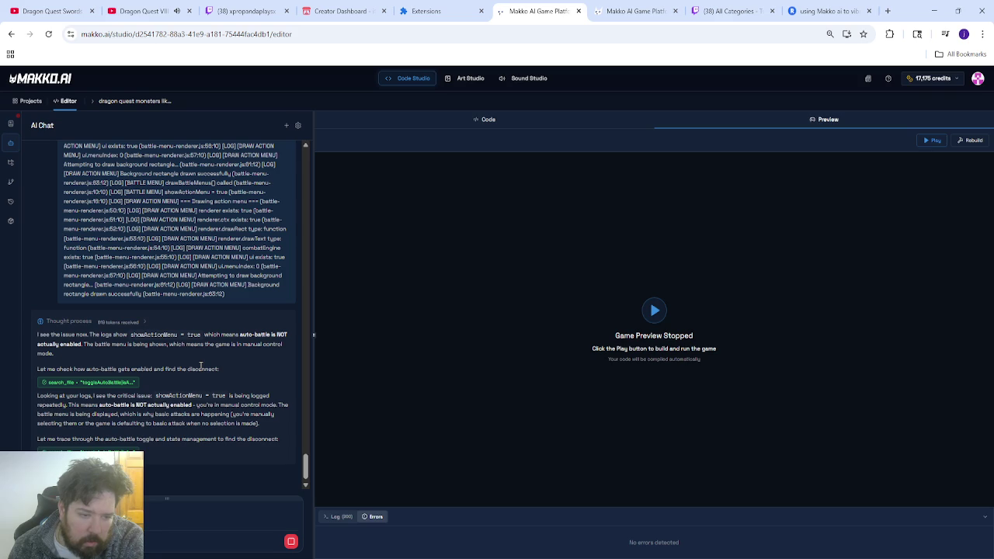
click(292, 541)
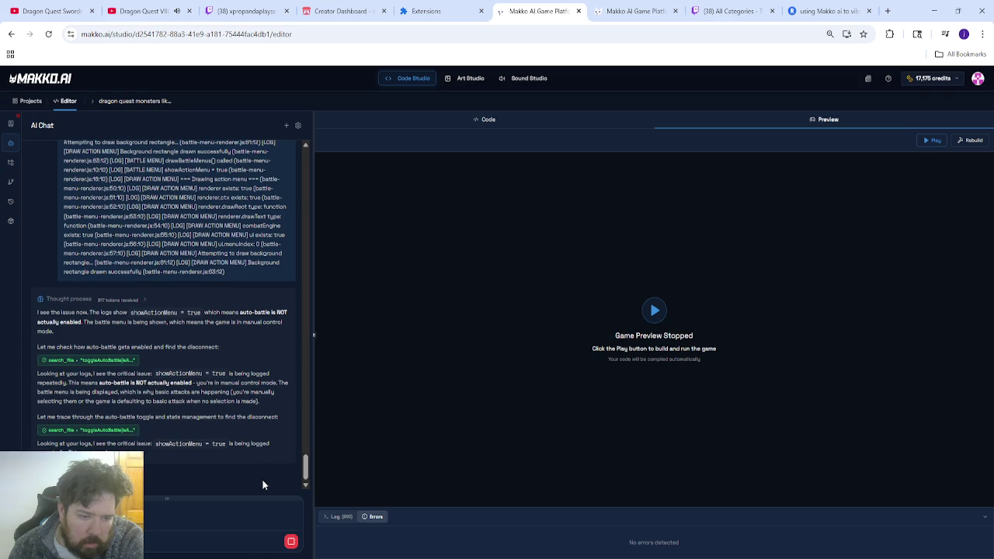
click(291, 542)
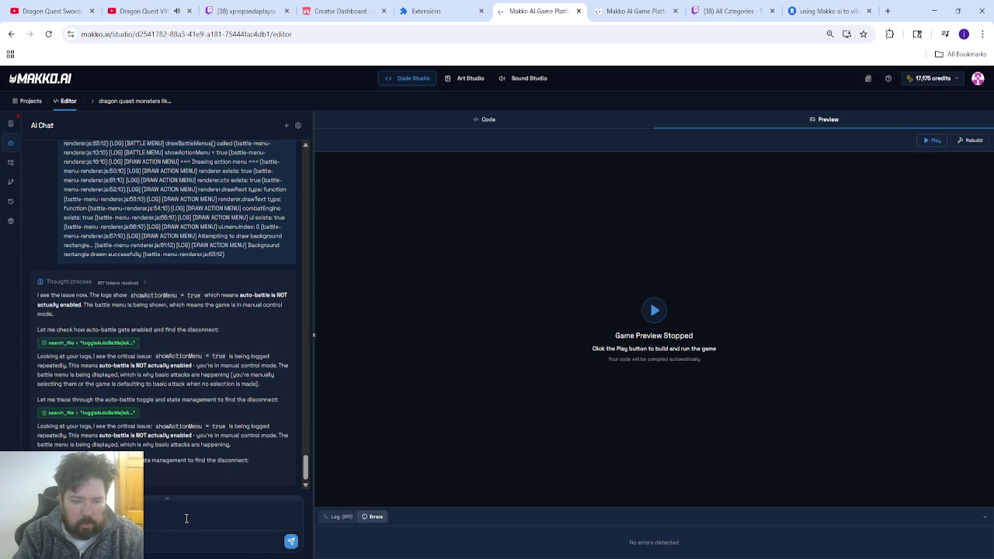
Step: Reply that auto-battle was enabled and played turns without input, then expand the AI's thinking
text(tobattle in the)
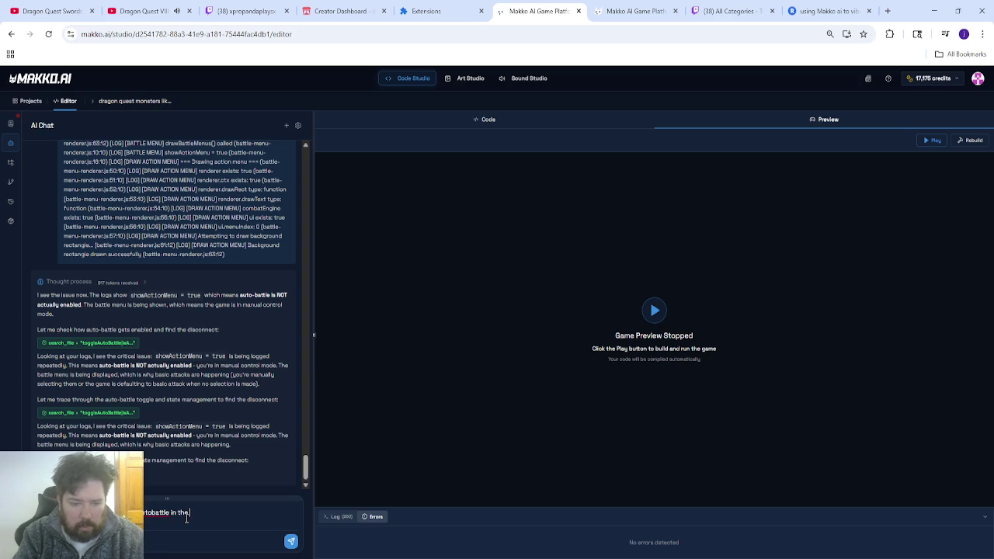
text( battle options and)
text( the game was)
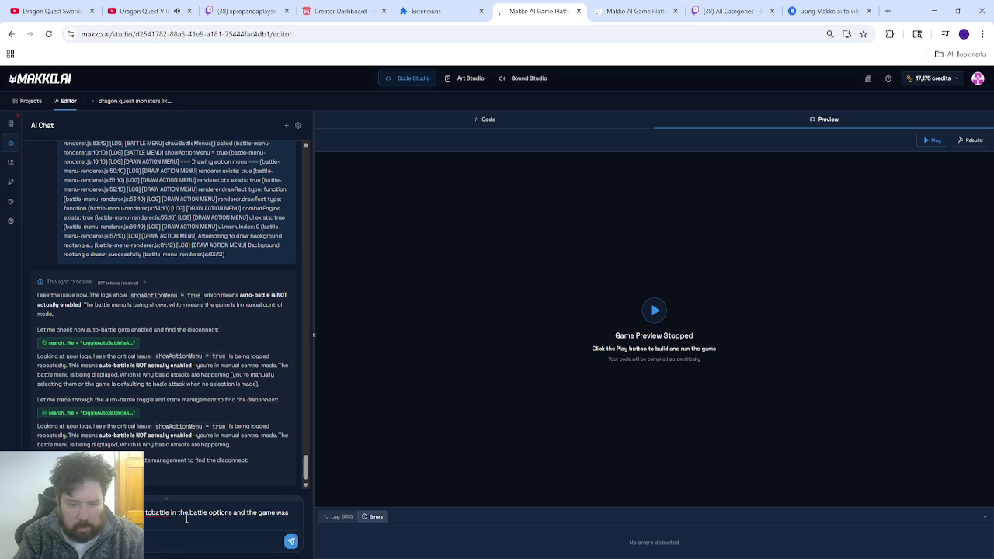
key(BackSpace)
key(BackSpace)
key(BackSpace)
text(ame turns)
text( without my input)
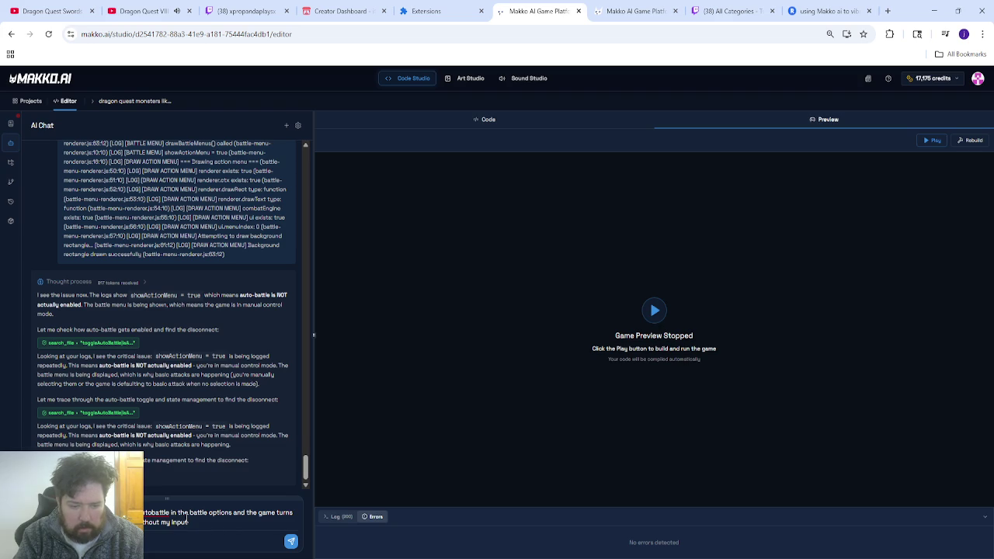
key(Return)
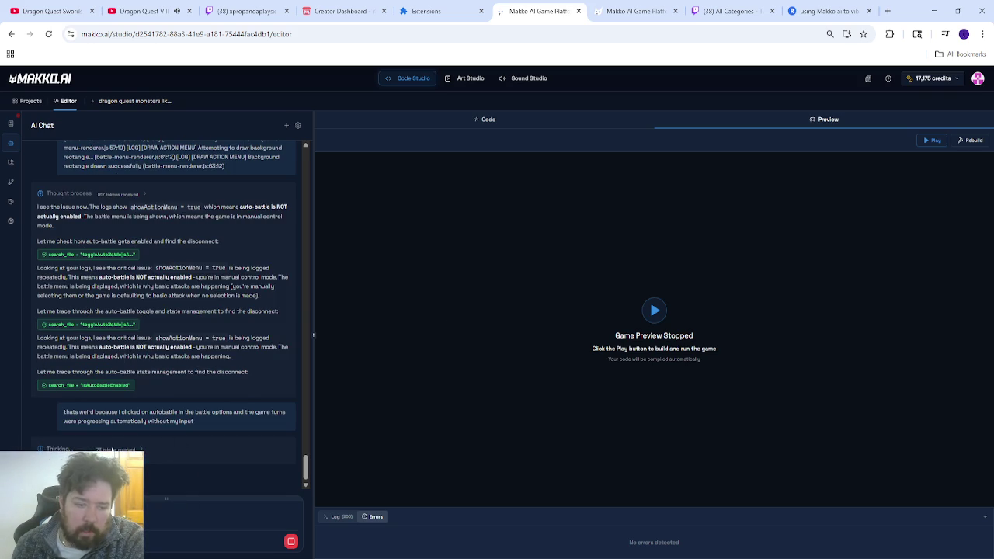
click(133, 449)
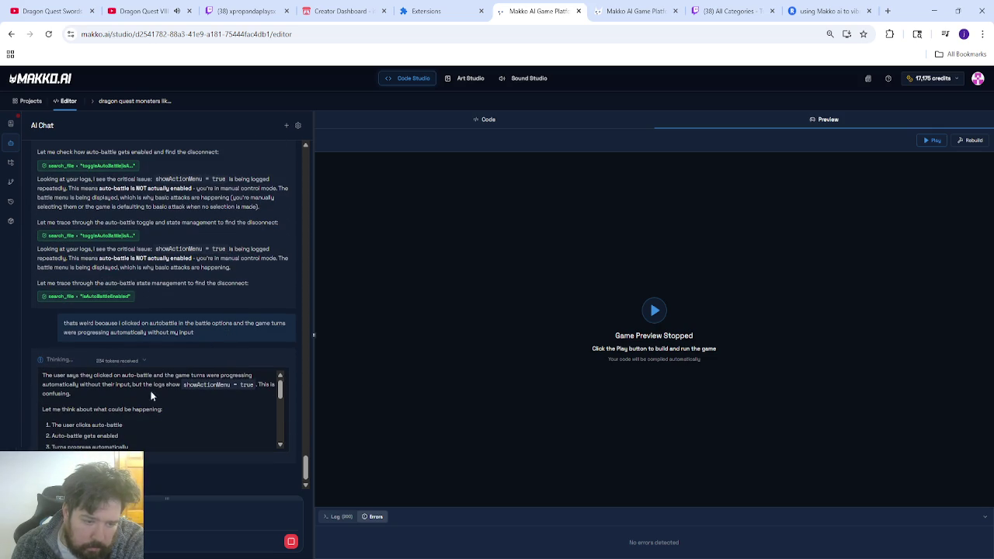
Step: Read through the AI's reasoning about missing [AutoBattle] logs, then collapse the thinking block
scroll(172, 412, down, 3)
scroll(172, 412, down, 3)
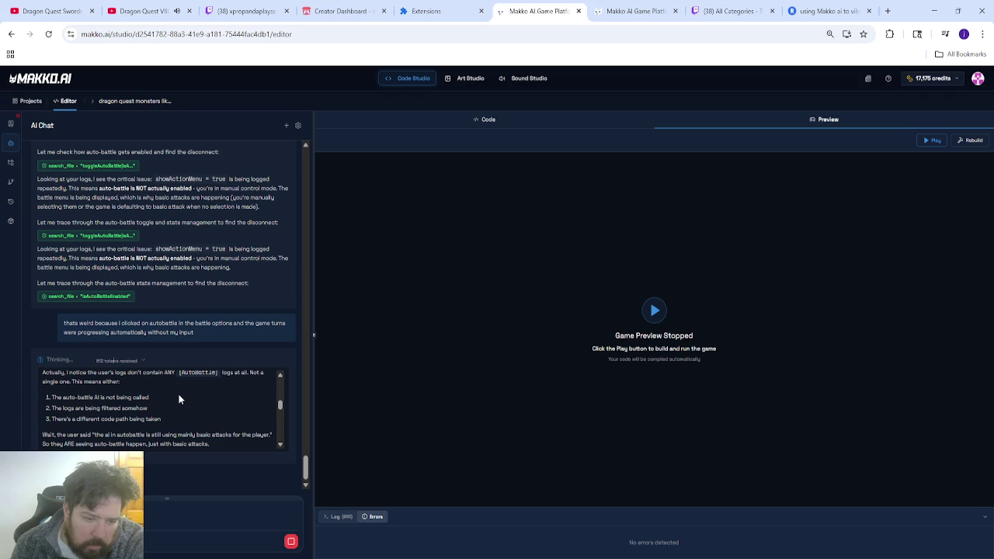
scroll(202, 399, down, 1)
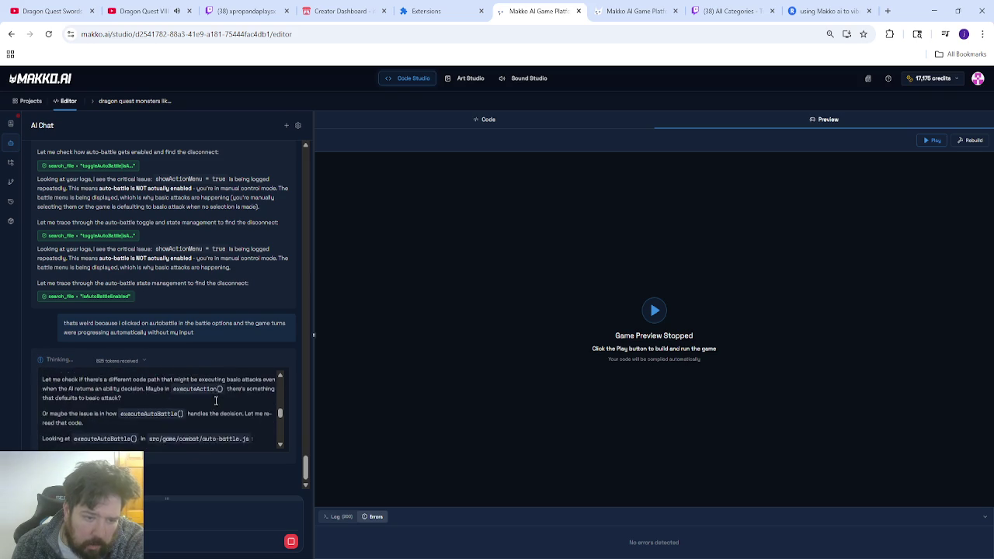
click(130, 361)
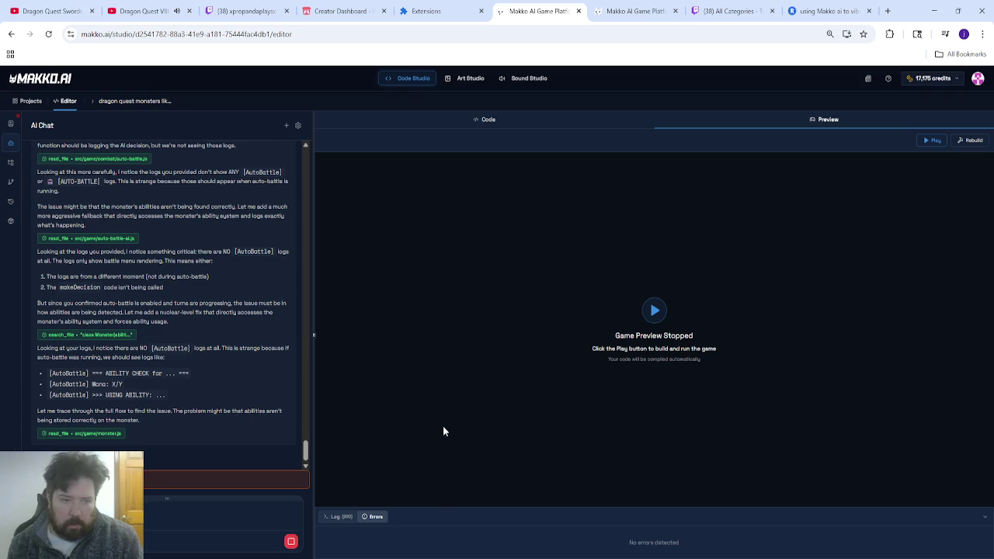
Step: Scroll up the chat and view the console log's battle-menu draw entries
scroll(204, 400, up, 3)
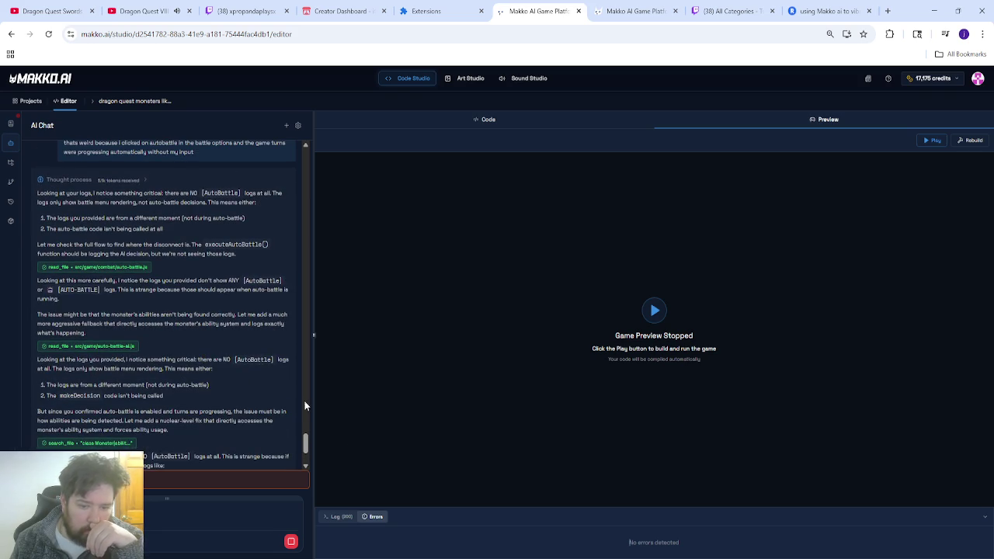
click(347, 517)
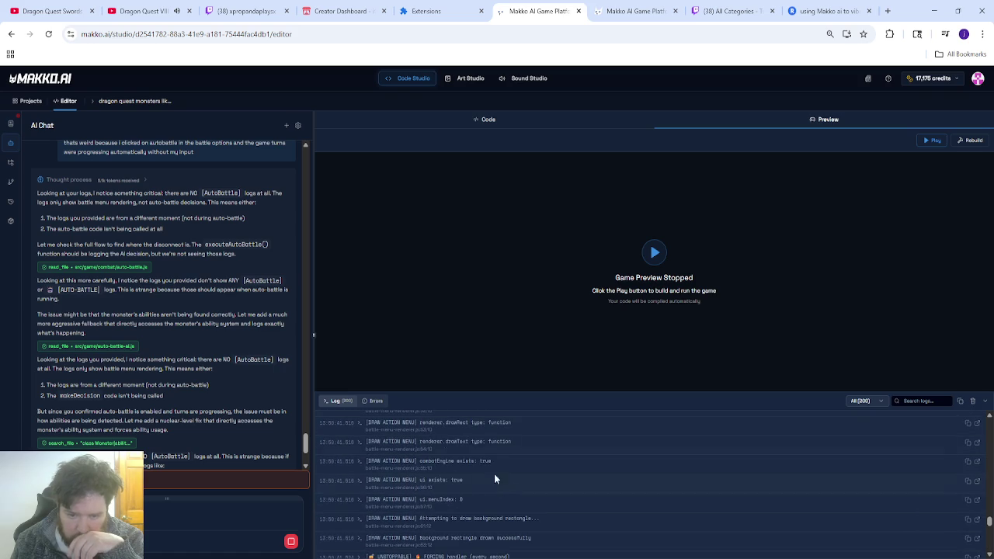
Step: Check the Errors panel to confirm the duplicate-declaration fix builds with no errors
click(375, 401)
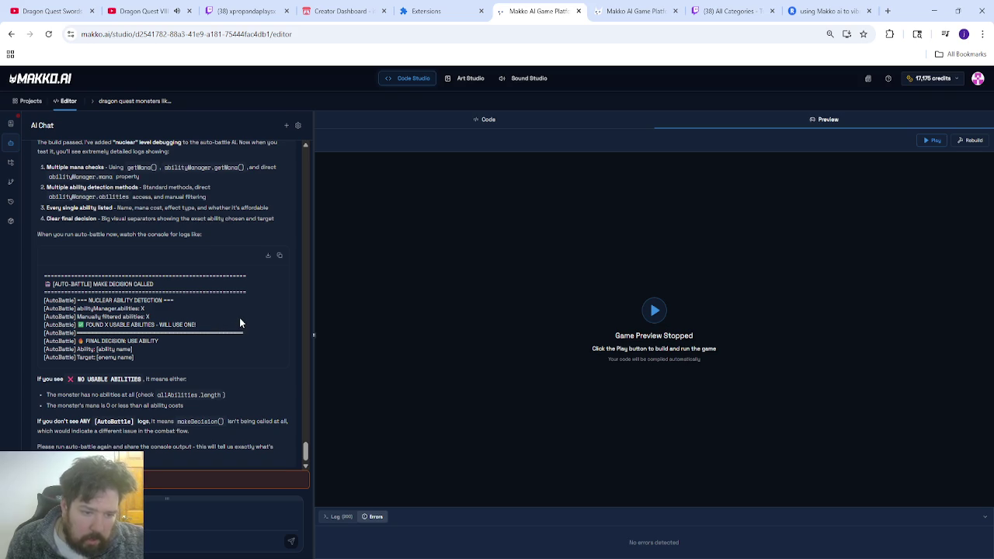
Step: Rebuild the game to include the new auto-battle ability debugging logs
click(971, 140)
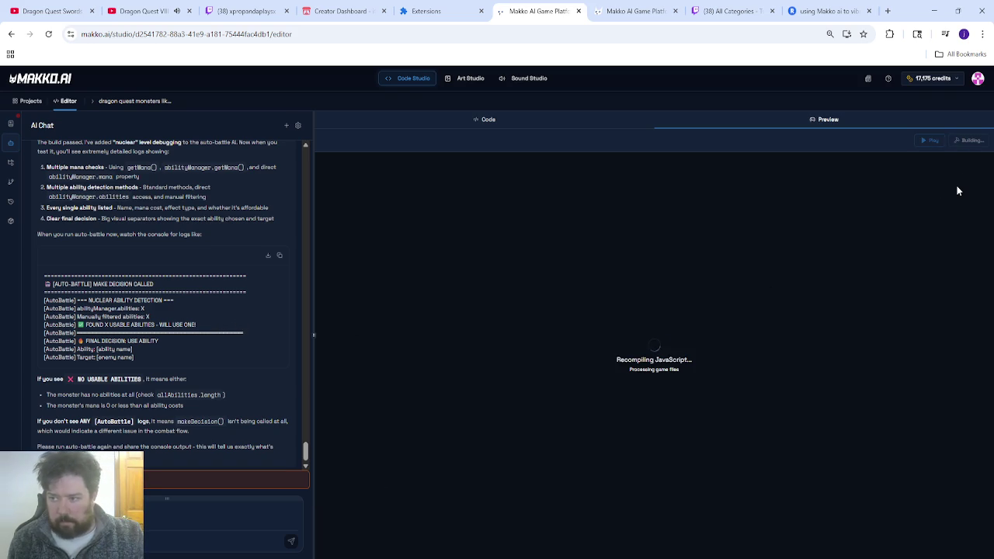
Step: Restart the game build and load Save Slot 2 from the title menu
click(932, 139)
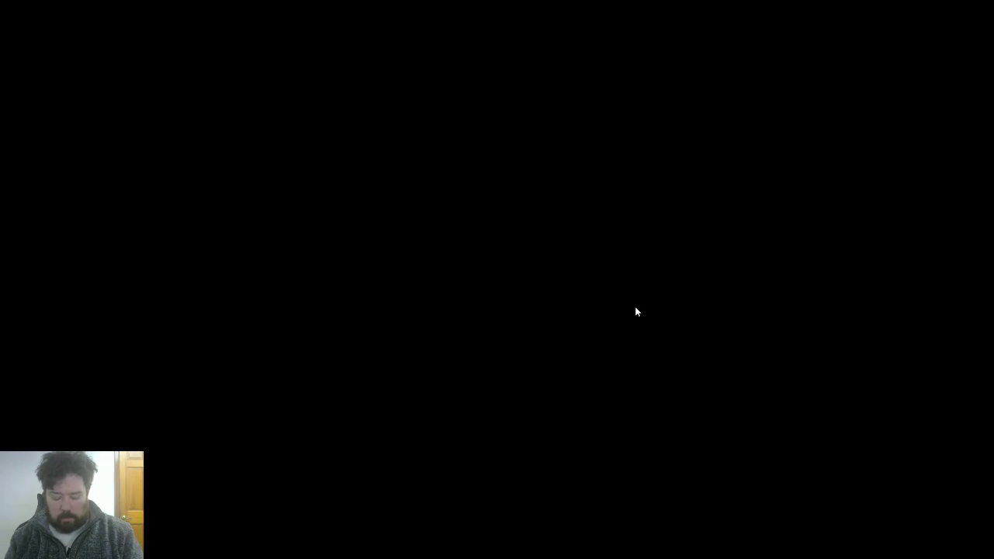
key(Down)
key(Return)
key(Down)
key(Return)
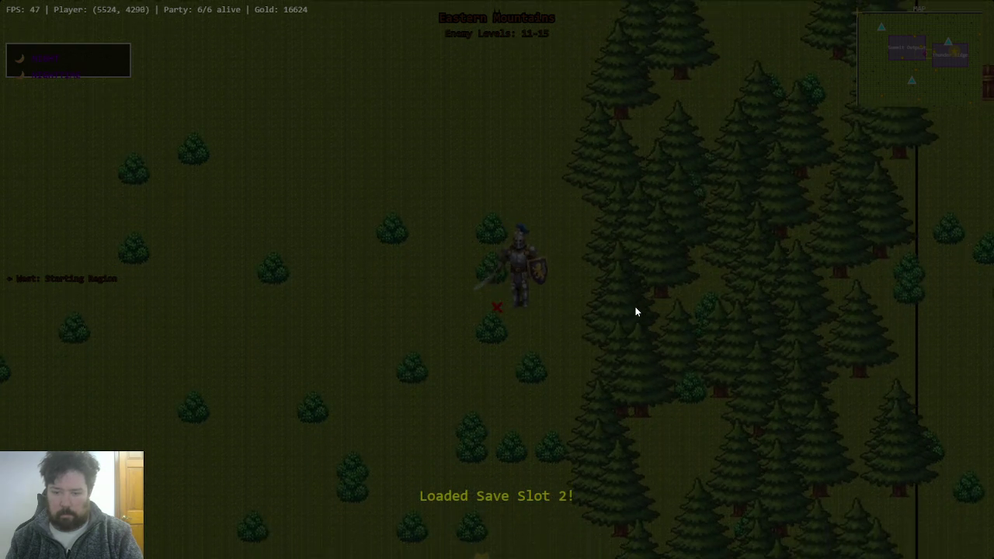
Step: Start the Colosseum F-Rank tournament with auto-battle, then leave fullscreen and stop the preview
key(Down)
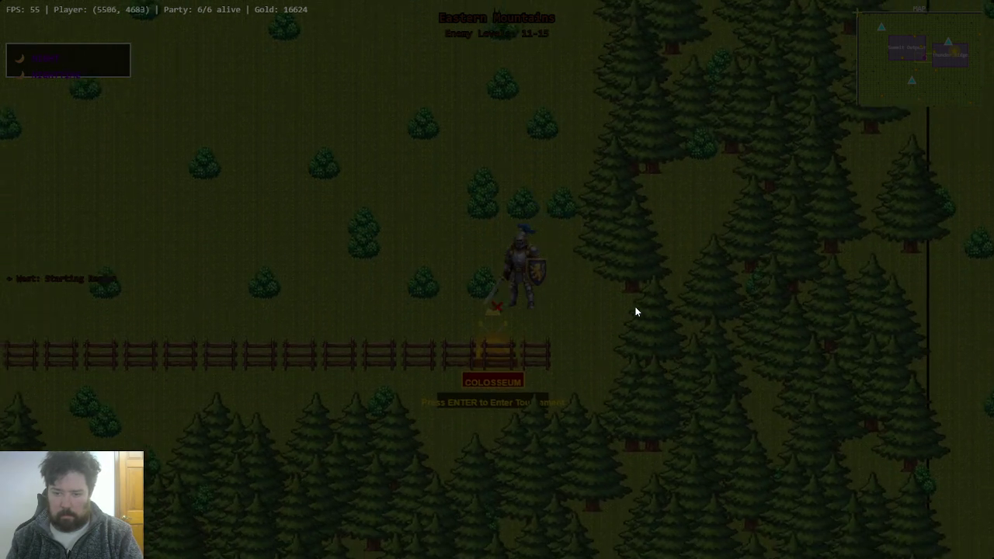
key(Return)
key(Return)
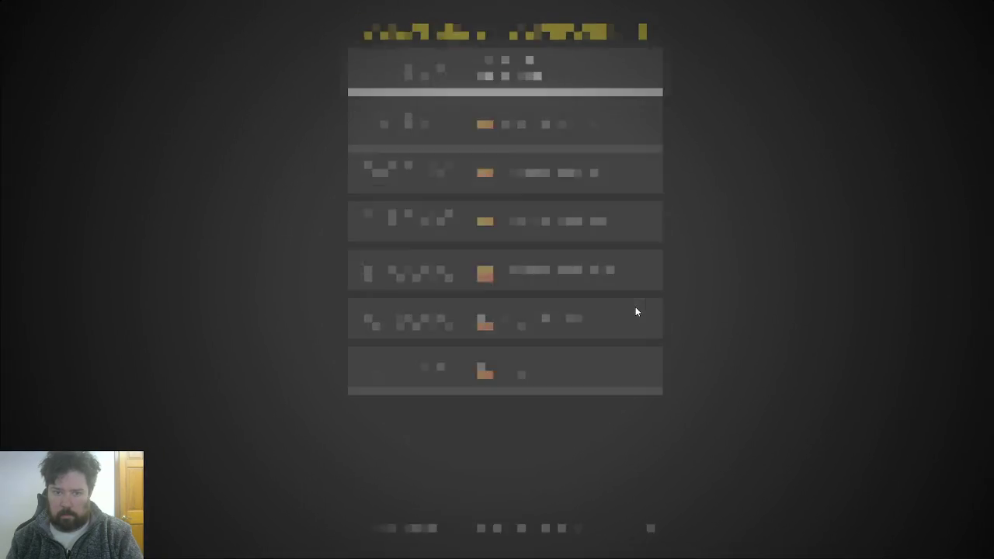
key(a)
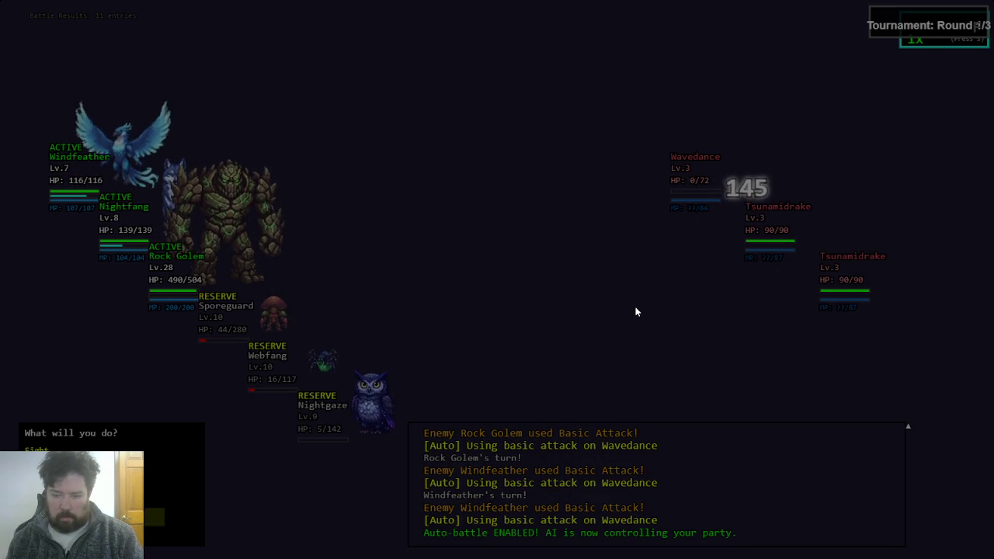
key(Escape)
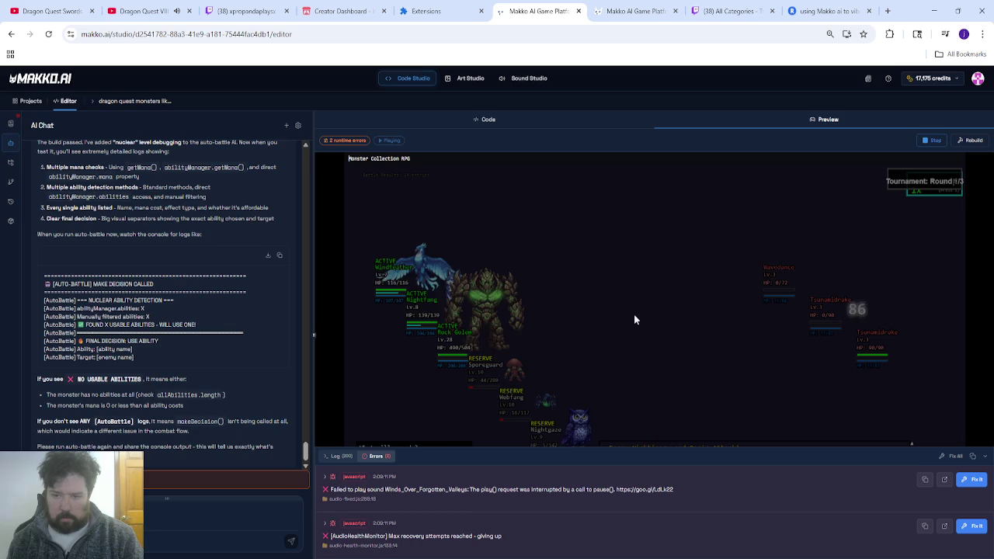
click(921, 143)
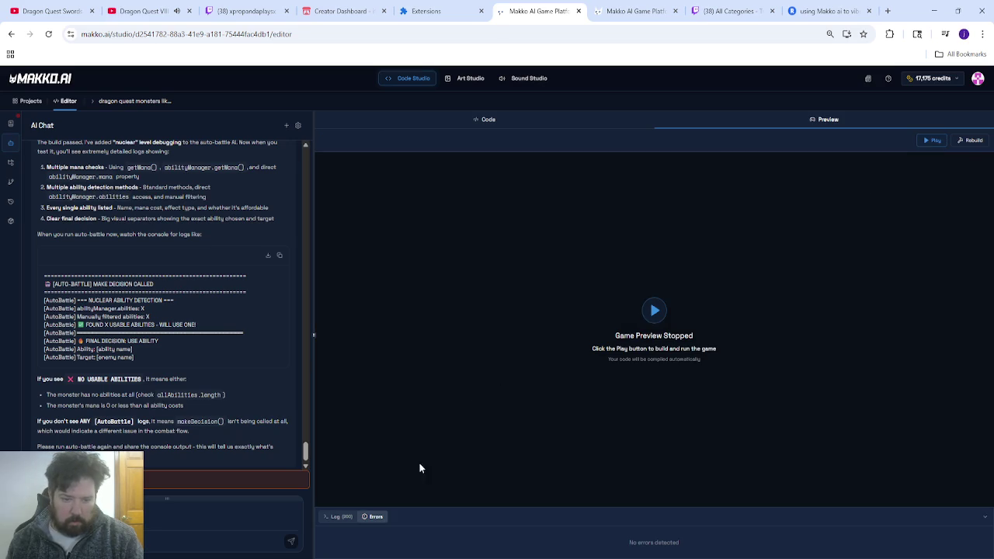
Step: Send the AI chat the console logs with a note that auto-battle used only basic attacks
click(340, 516)
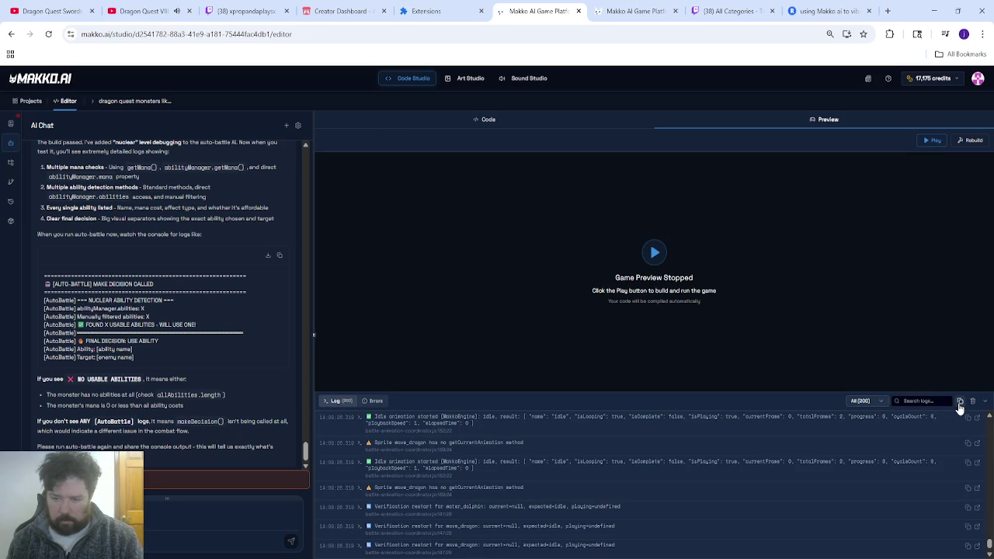
click(152, 514)
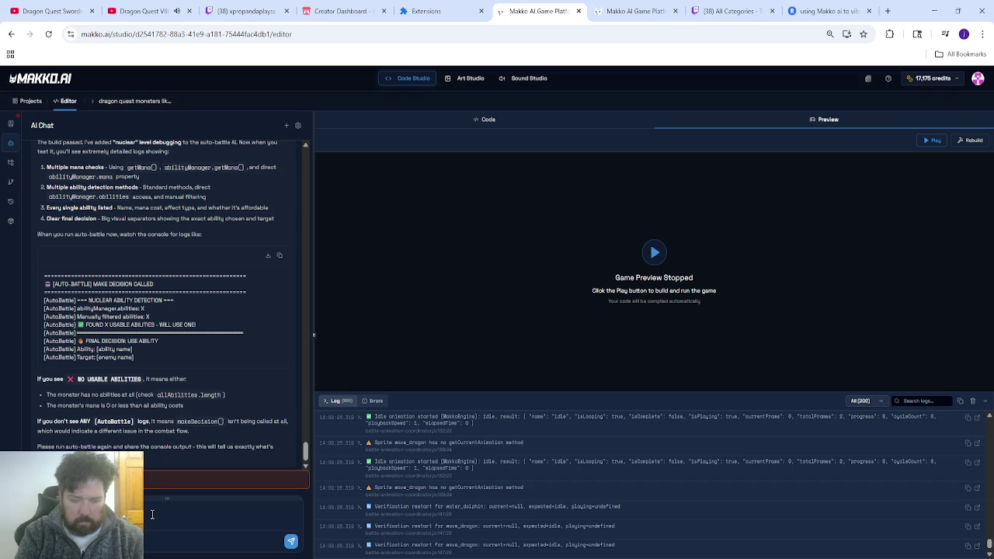
text(u gotions and it was )
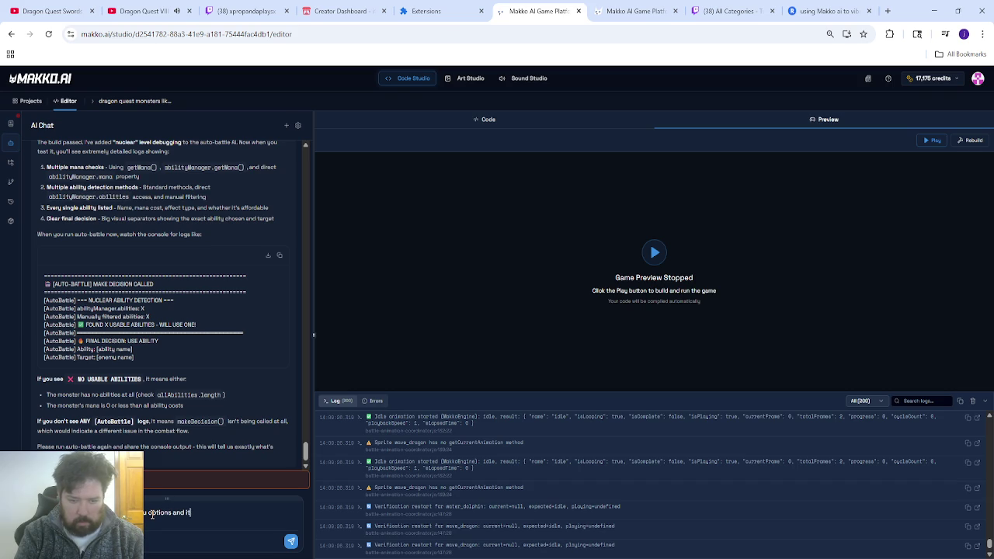
text(sing a)
text(a)
text(uto at)
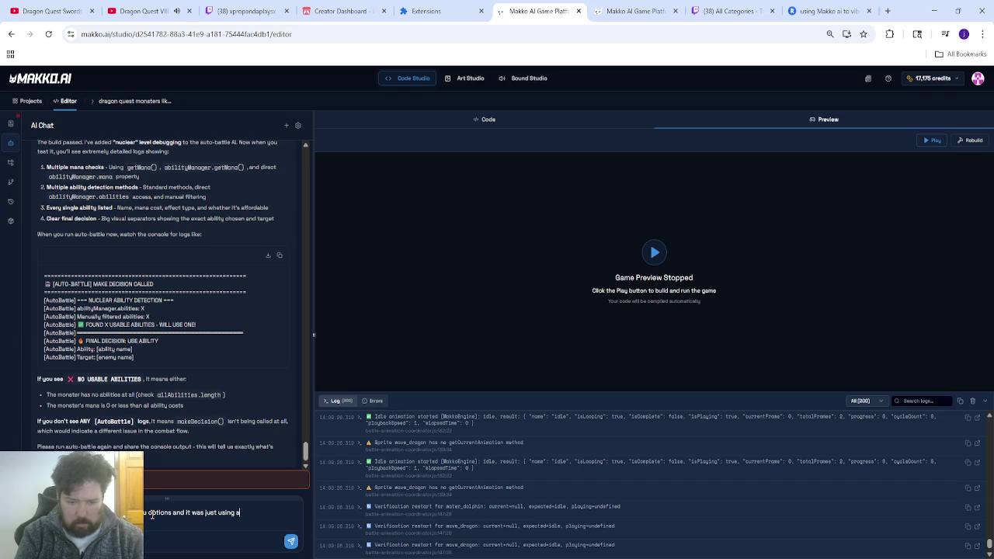
key(BackSpace)
key(BackSpace)
key(BackSpace)
text(basic attacks a)
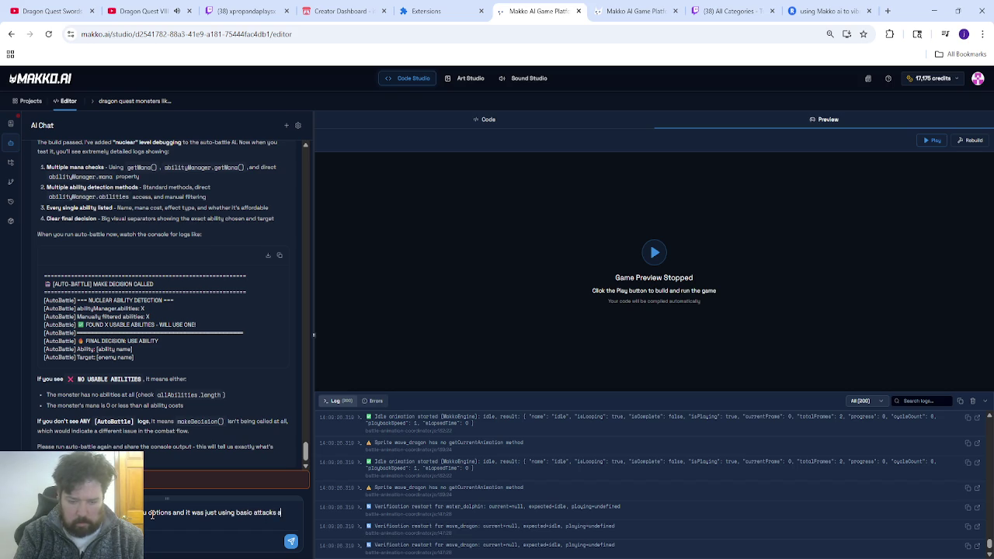
key(BackSpace)
key(BackSpace)
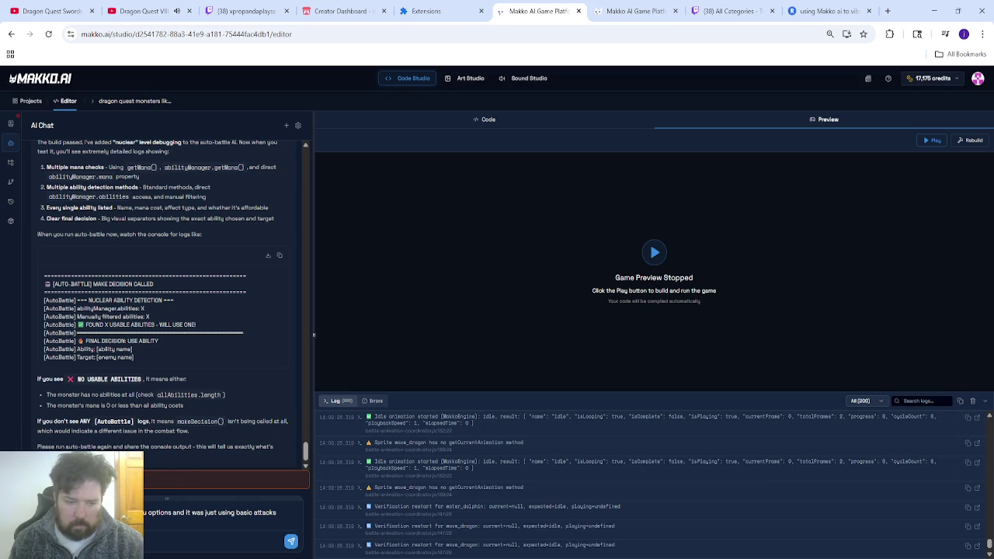
key(ctrl+v)
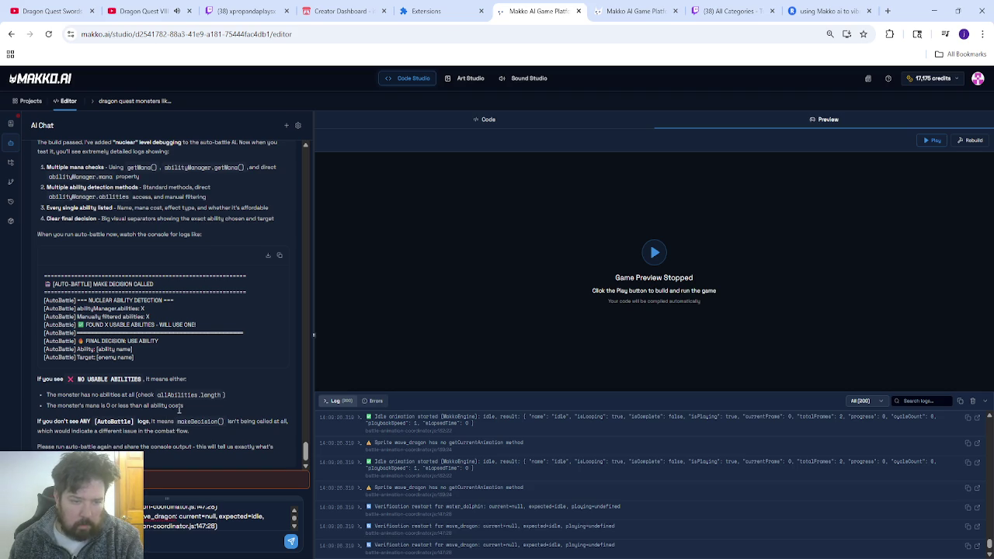
key(Return)
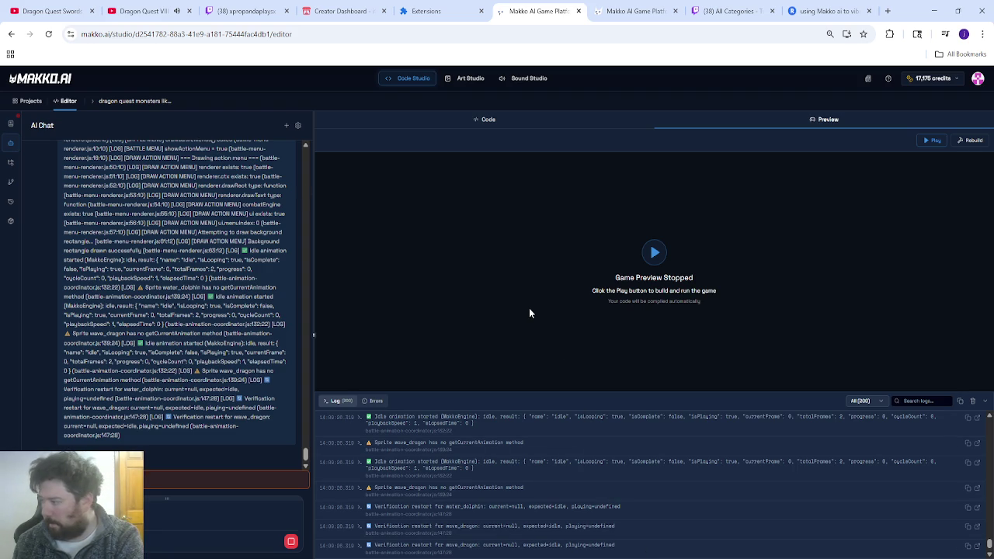
Step: Reload the itch.io Creator Dashboard, then go to the Twitch stream
click(341, 11)
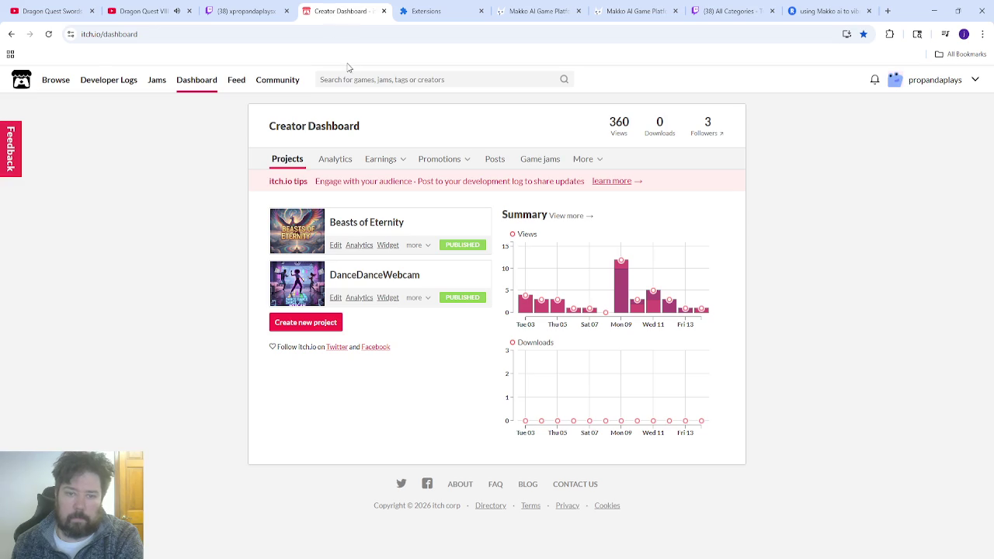
click(48, 34)
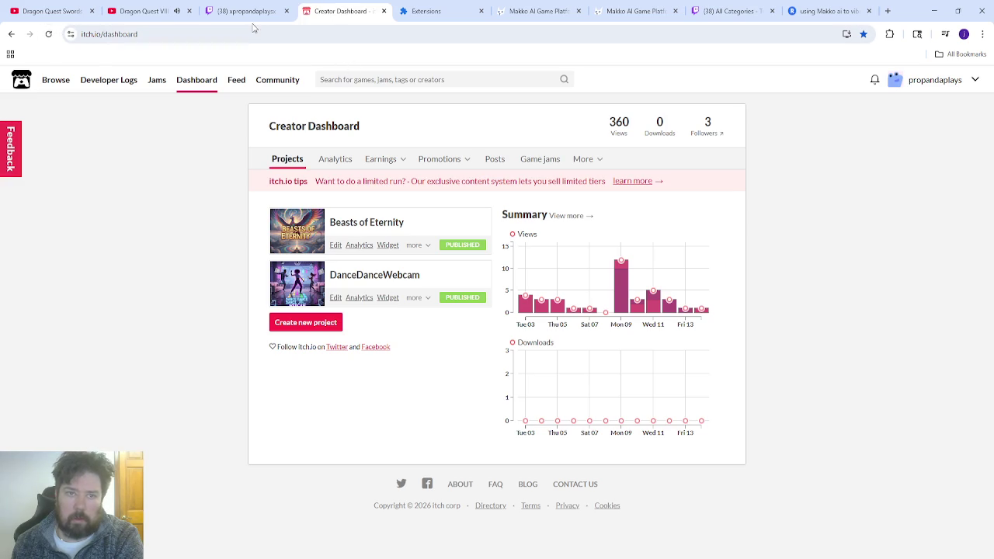
click(247, 12)
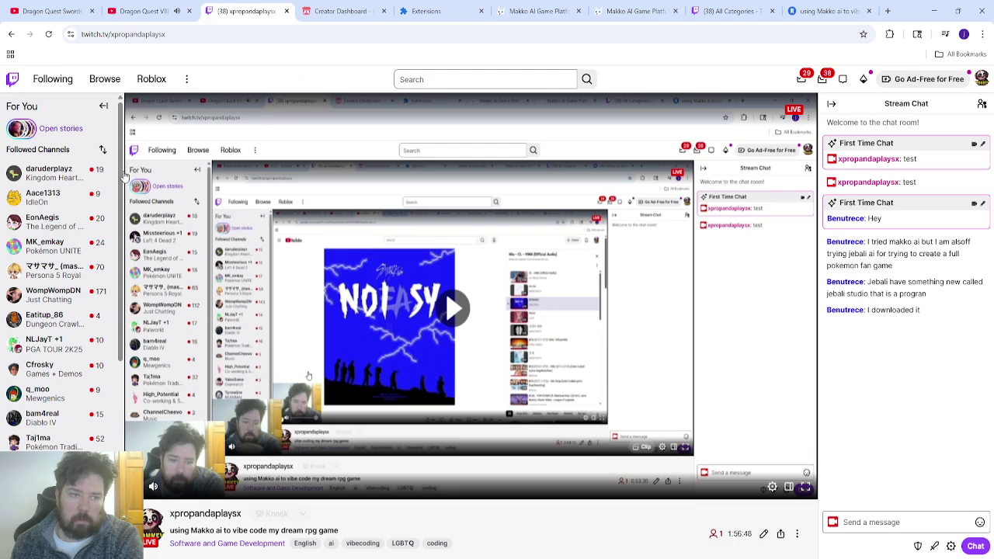
Step: Look through Twitch's Browse directory and Followed Channels, then return to the Makko AI editor
click(110, 84)
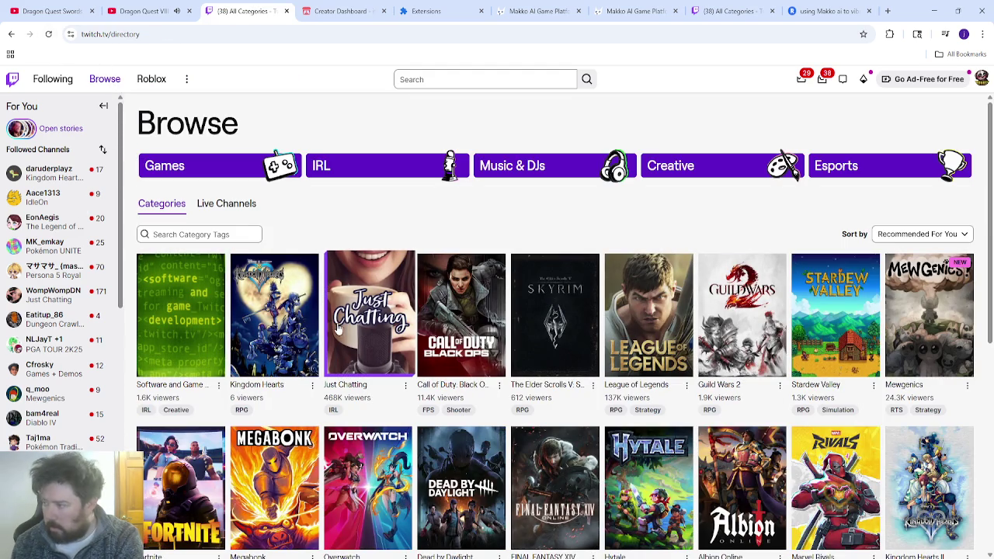
scroll(67, 287, down, 2)
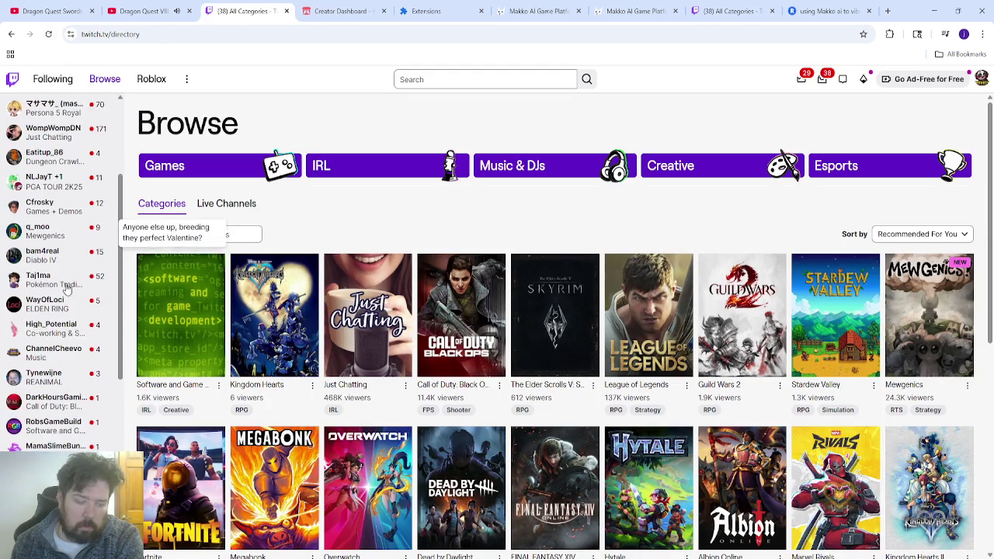
scroll(70, 388, down, 1)
scroll(59, 362, up, 4)
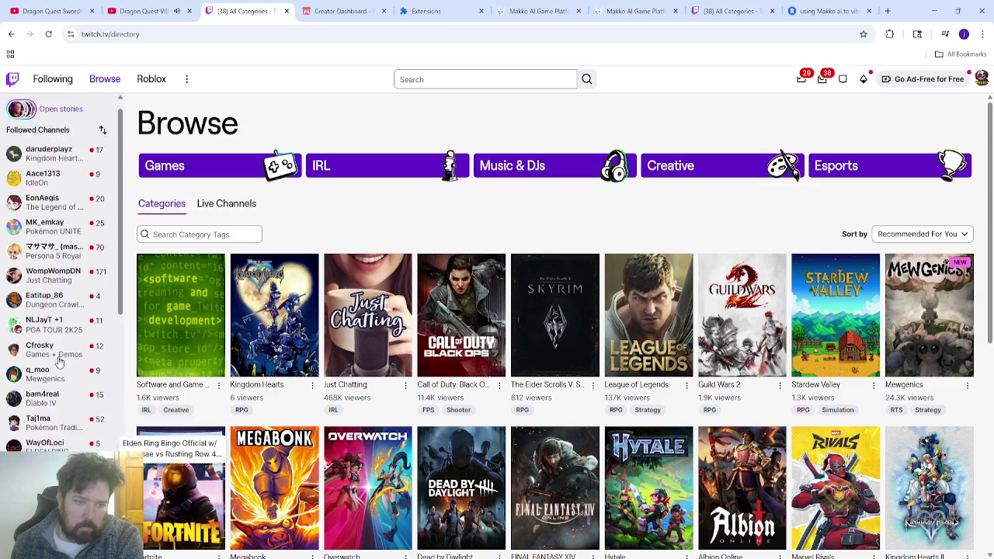
scroll(59, 361, up, 1)
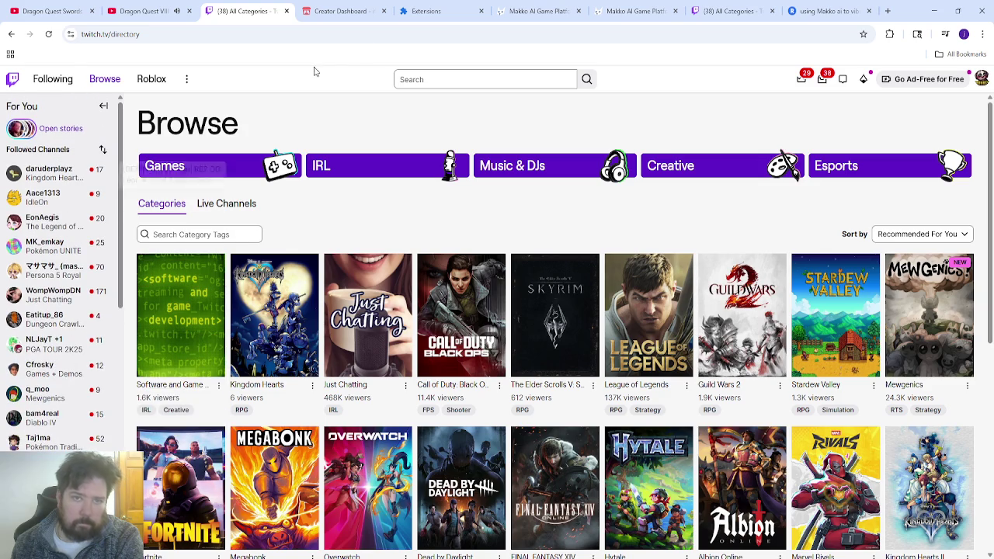
click(536, 11)
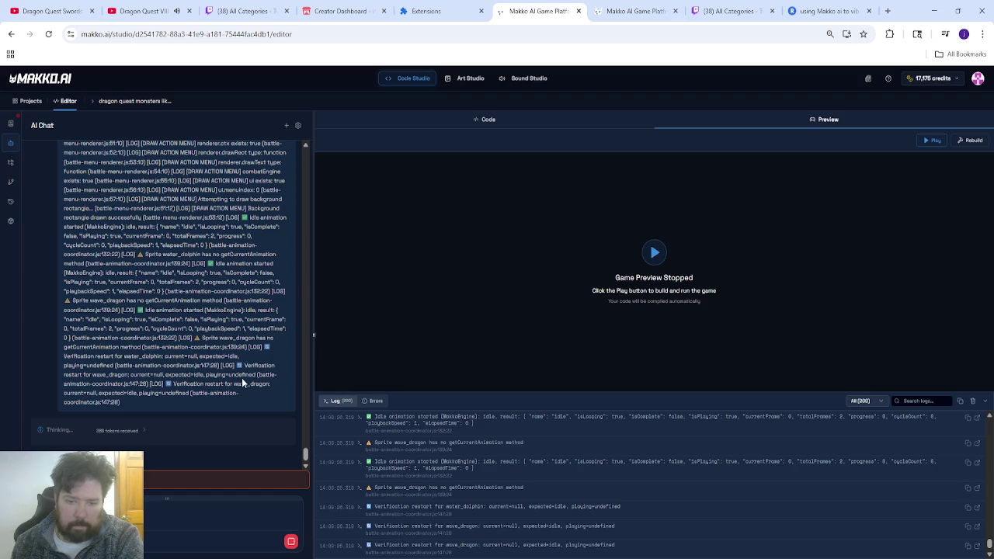
Step: Scroll back through the console log and check the Errors view
scroll(431, 491, up, 2)
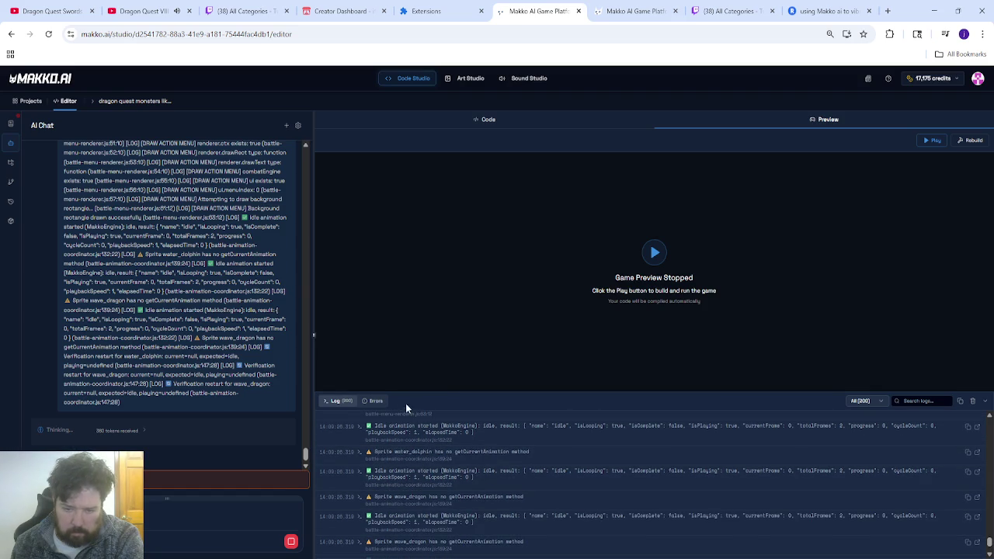
scroll(434, 482, up, 4)
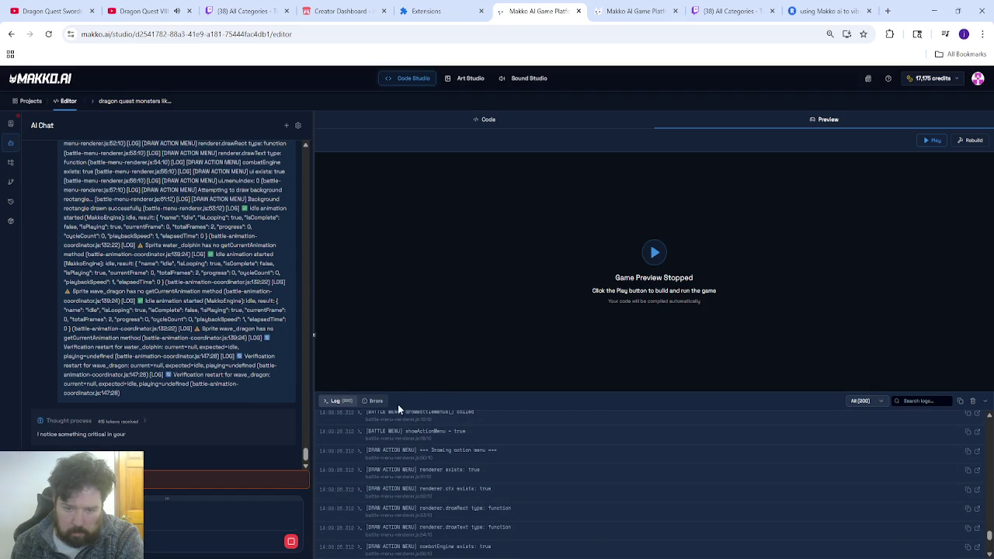
click(379, 401)
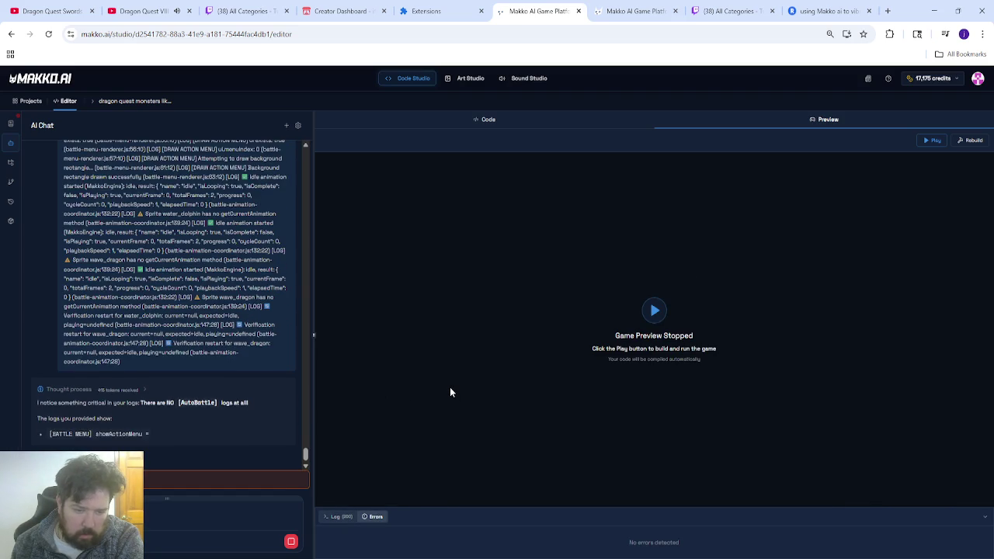